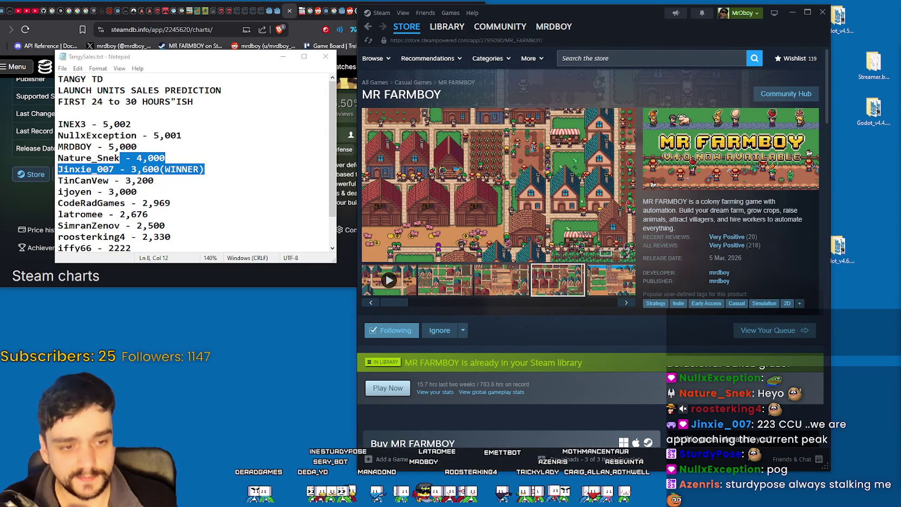
Bring the TangyTDFridayPredictions.txt list to the front, over the Steam store page
key(alt+Tab)
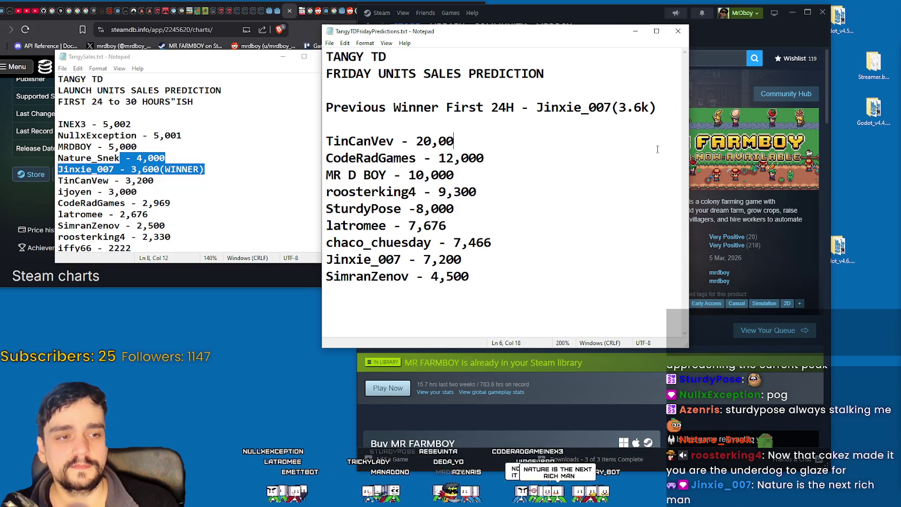
click(774, 266)
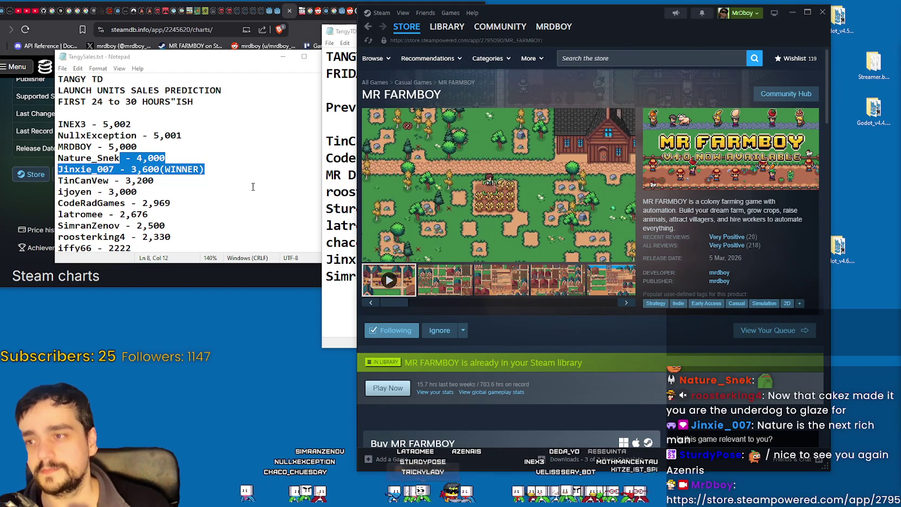
click(333, 196)
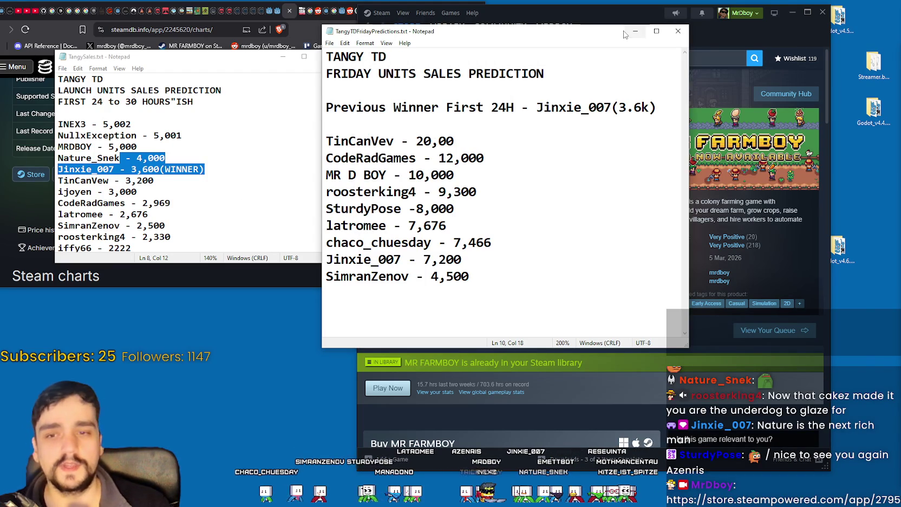
Move the Steam window right and dock the predictions list at the screen's left edge
drag(655, 18, 702, 13)
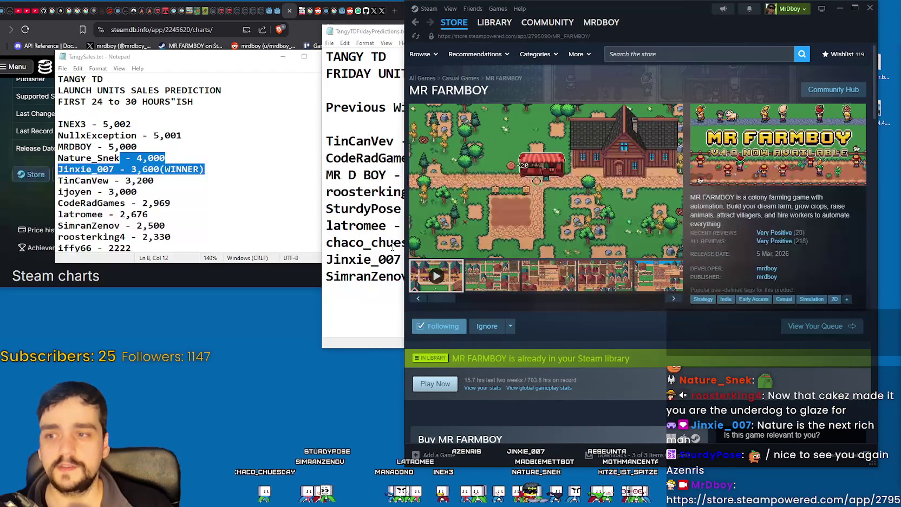
click(356, 226)
mouse_move(477, 31)
mouse_down()
mouse_move(288, 28)
mouse_move(205, 109)
mouse_move(209, 24)
mouse_up()
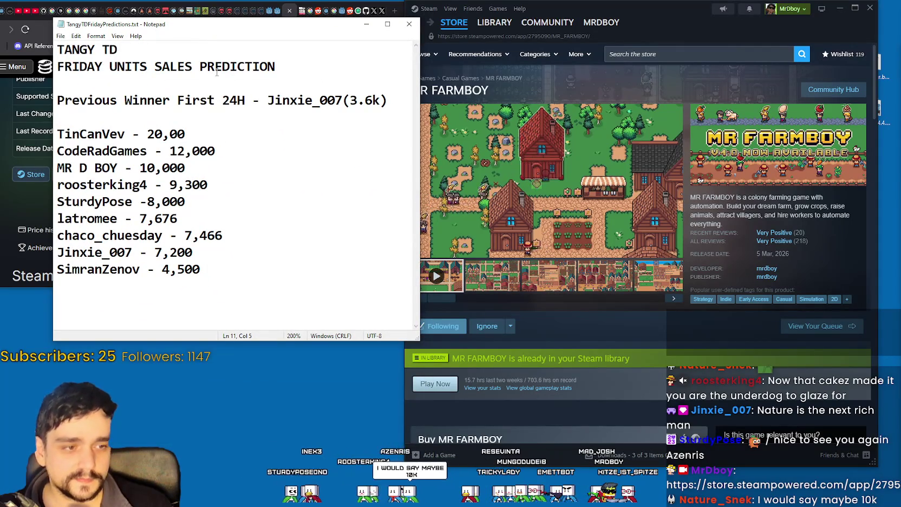
Start a new blank line below the 12,000 prediction
drag(169, 184, 177, 184)
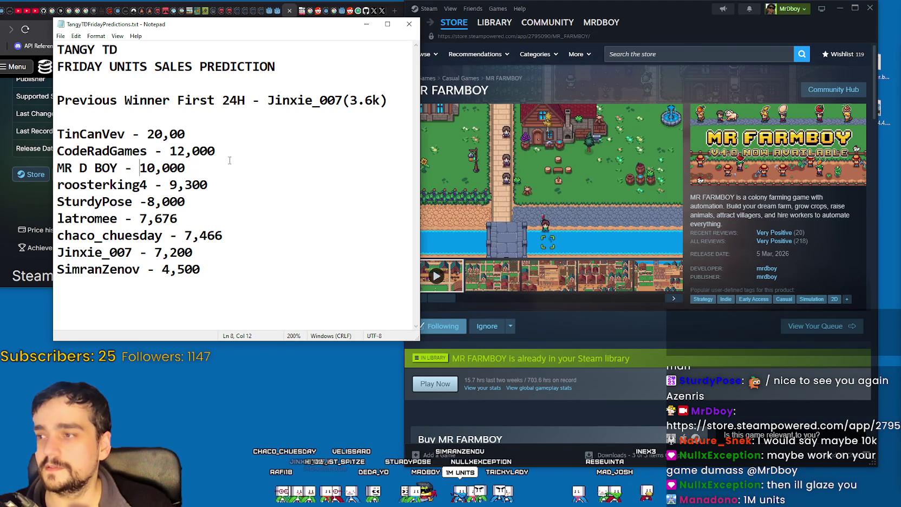
click(242, 147)
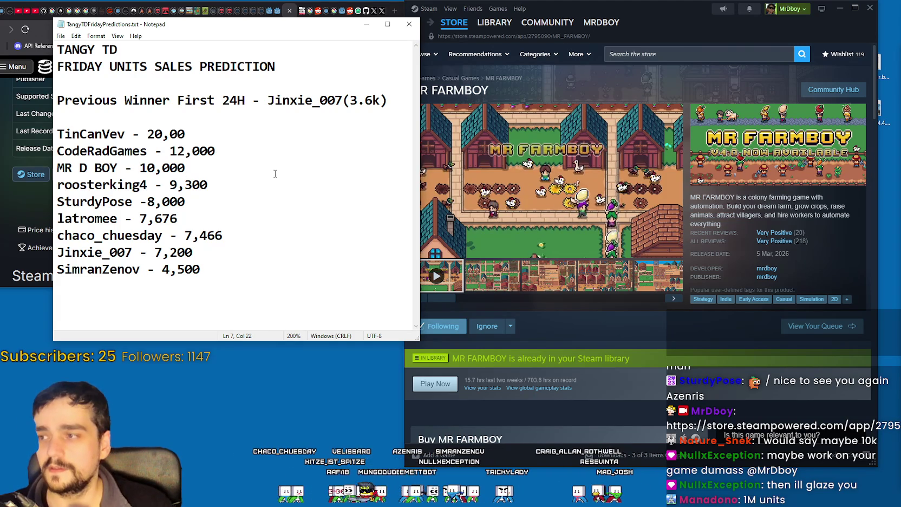
key(Return)
Enter a viewer's 10,001 prediction on the new line between the 12,000 and 10,000 entries
text(M)
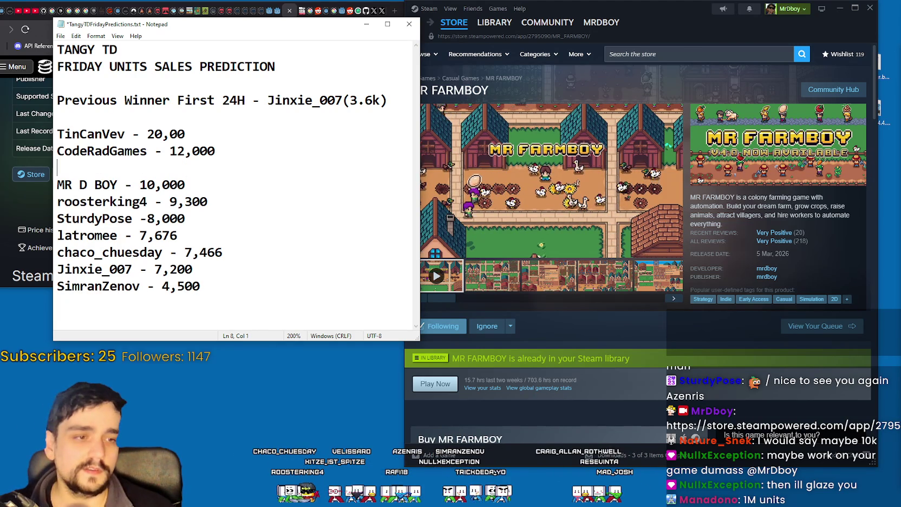
key(BackSpace)
text(Nature_Snek -)
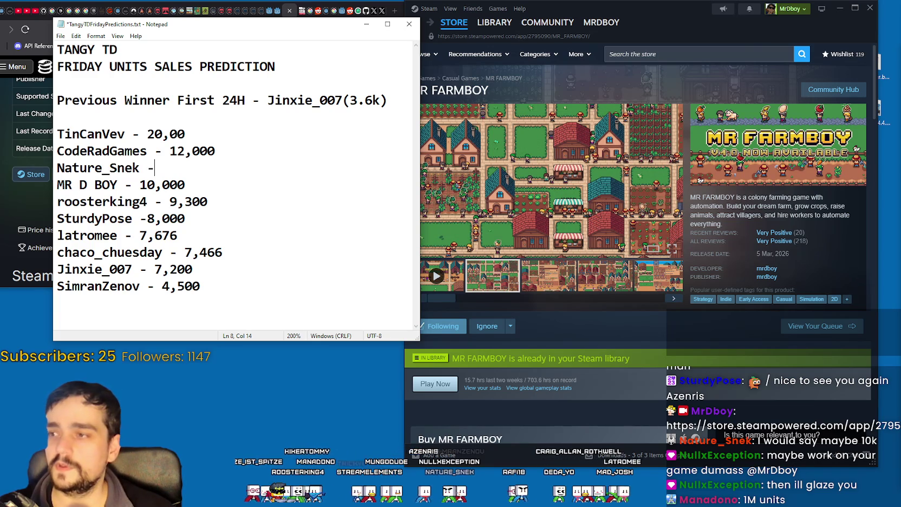
text(001)
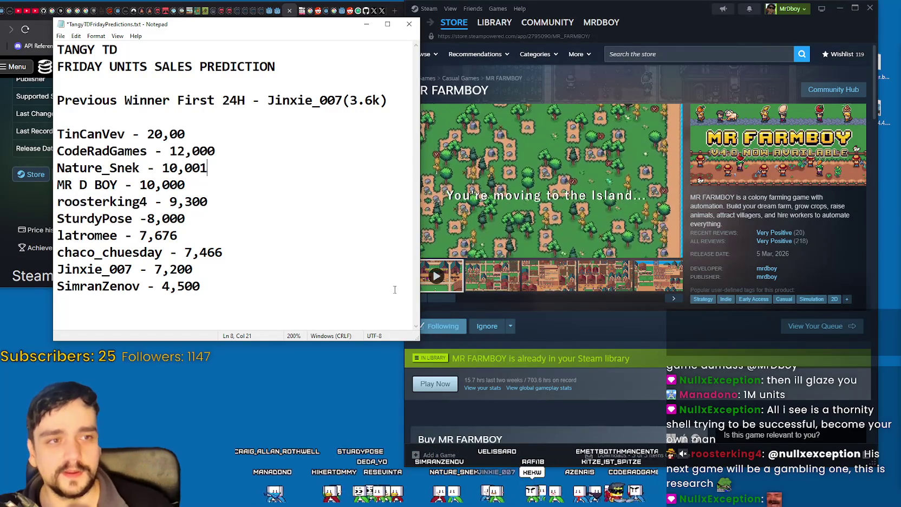
click(235, 156)
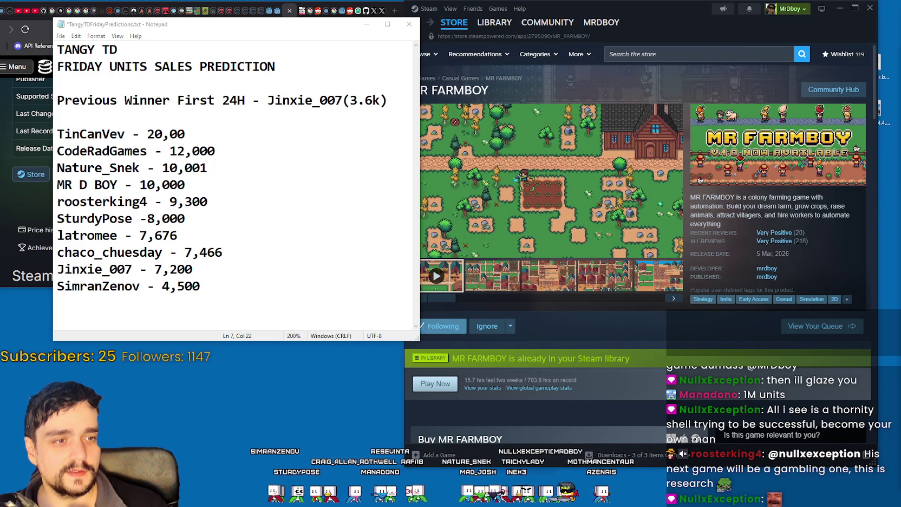
click(128, 120)
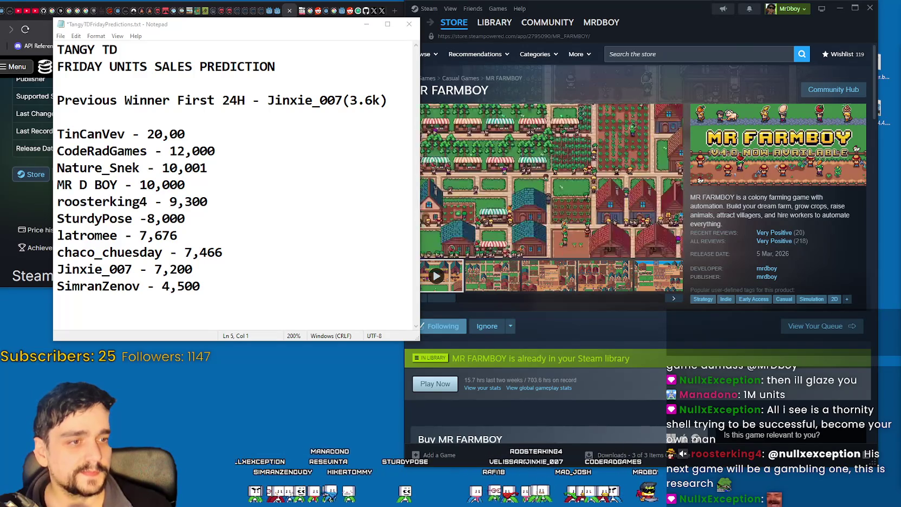
Minimize both prediction note files and bring the SteamDB page forward
click(367, 24)
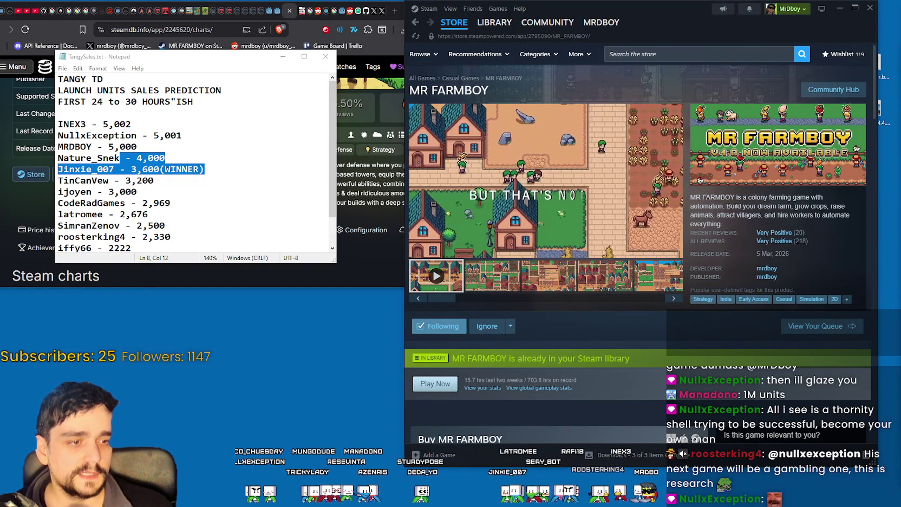
click(283, 56)
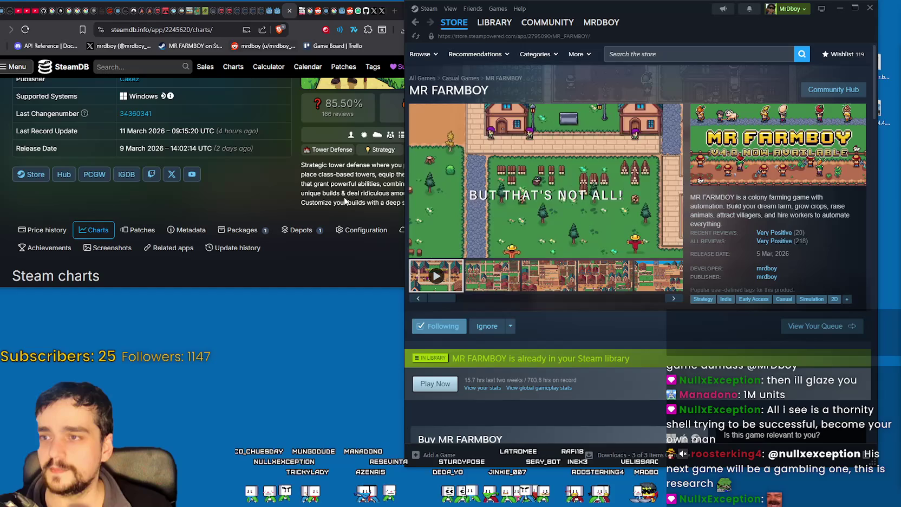
click(287, 192)
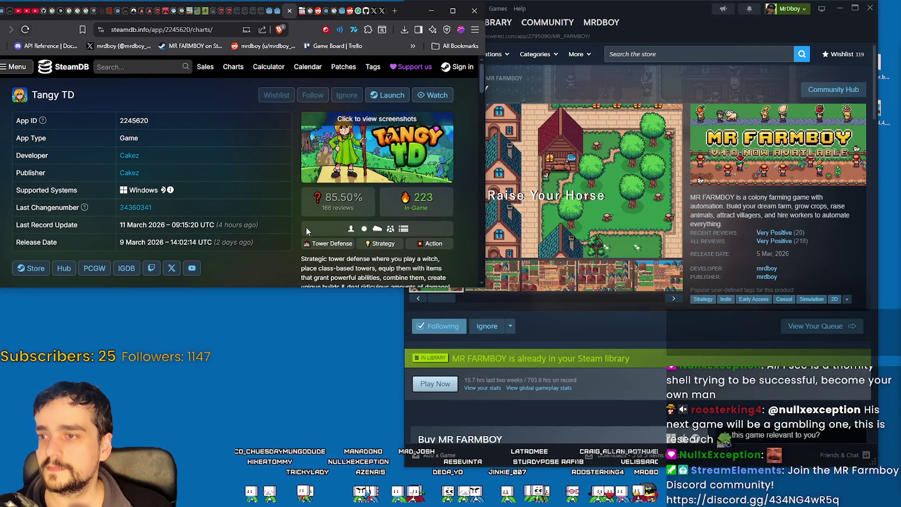
scroll(265, 200, down, 2)
scroll(265, 187, down, 1)
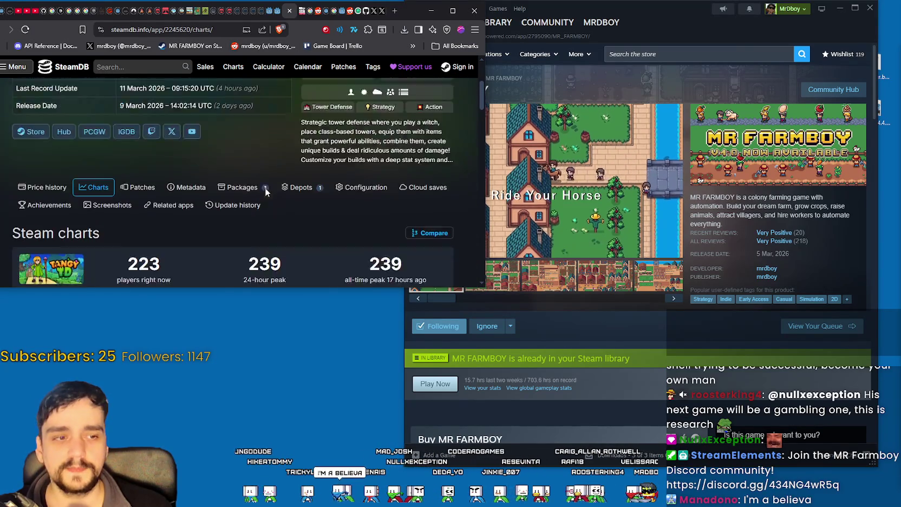
scroll(253, 175, up, 3)
Search SteamDB for MR FARMBOY, load and reload its app page, then return to Godot
click(159, 67)
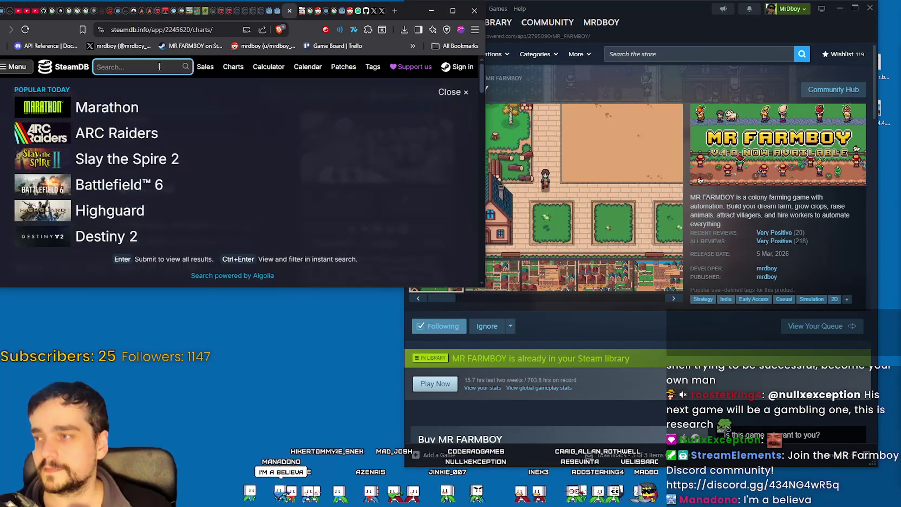
text(MR FARMBOY)
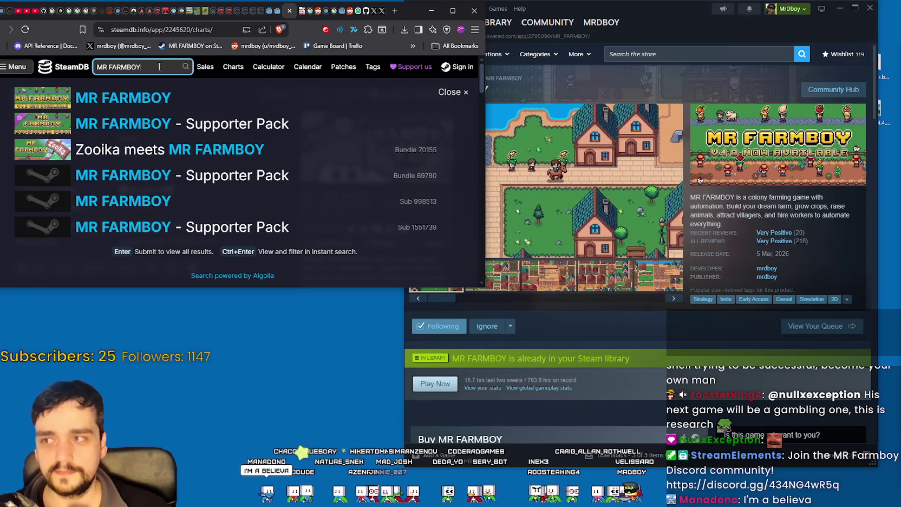
key(Down)
key(Return)
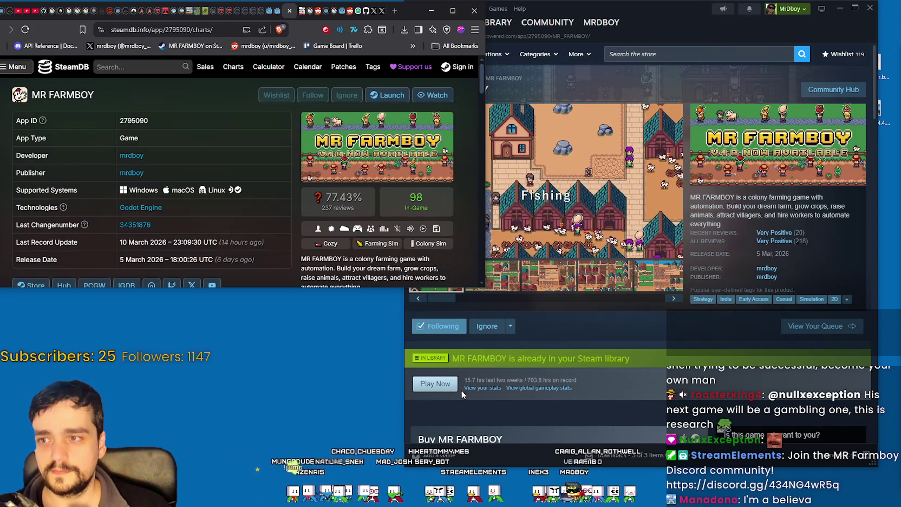
scroll(327, 227, down, 1)
right_click(327, 227)
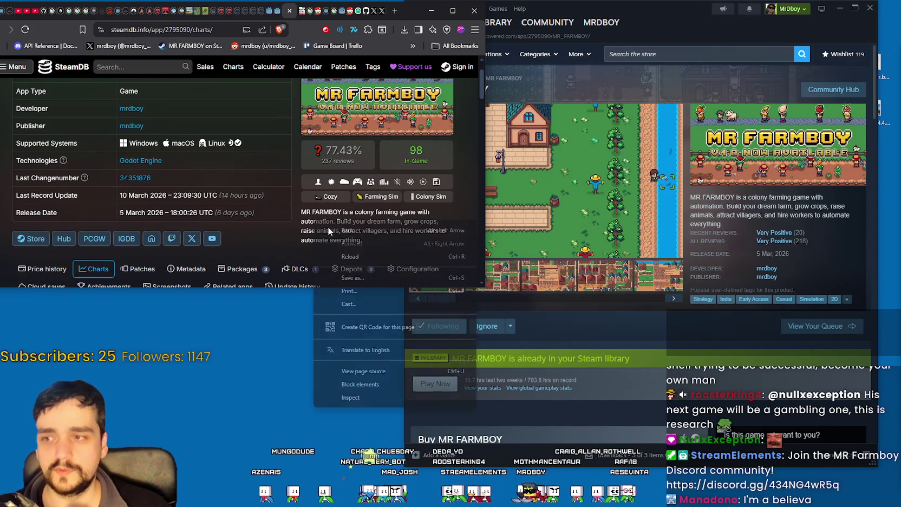
click(377, 257)
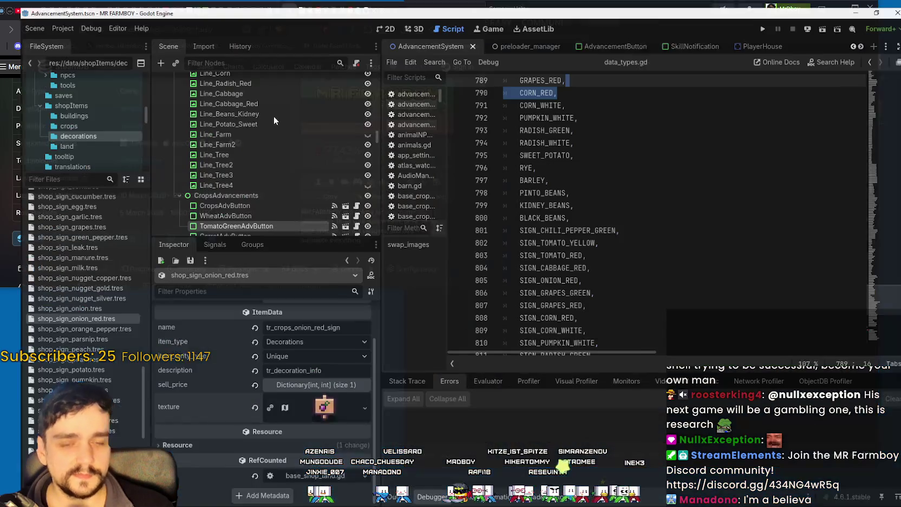
key(alt+Tab)
click(624, 128)
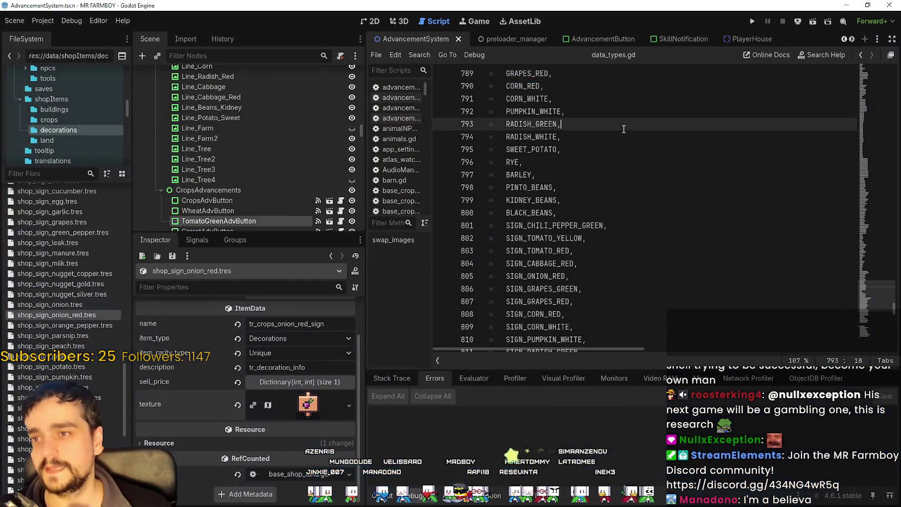
Resize the Inspector and scene tree panels and preview the onion red sign's texture
scroll(579, 113, up, 1)
click(579, 124)
scroll(297, 369, up, 1)
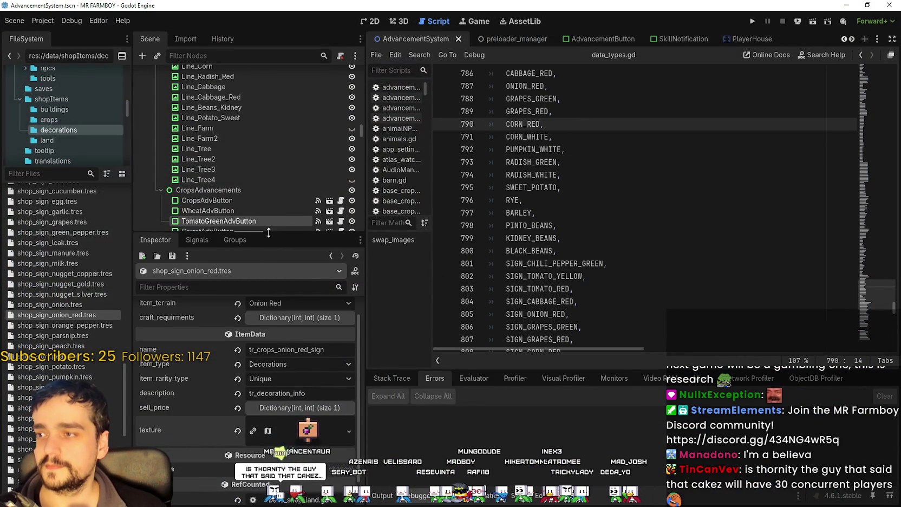
drag(268, 232, 268, 157)
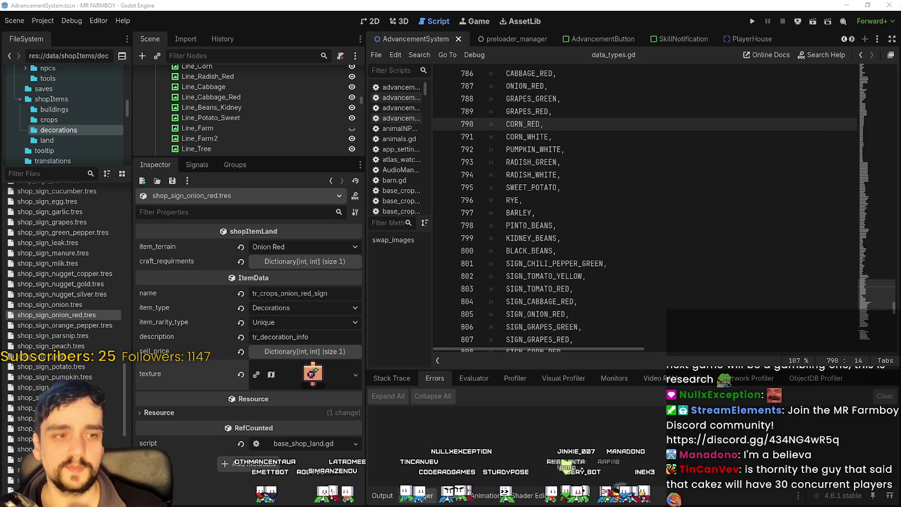
drag(274, 155, 274, 181)
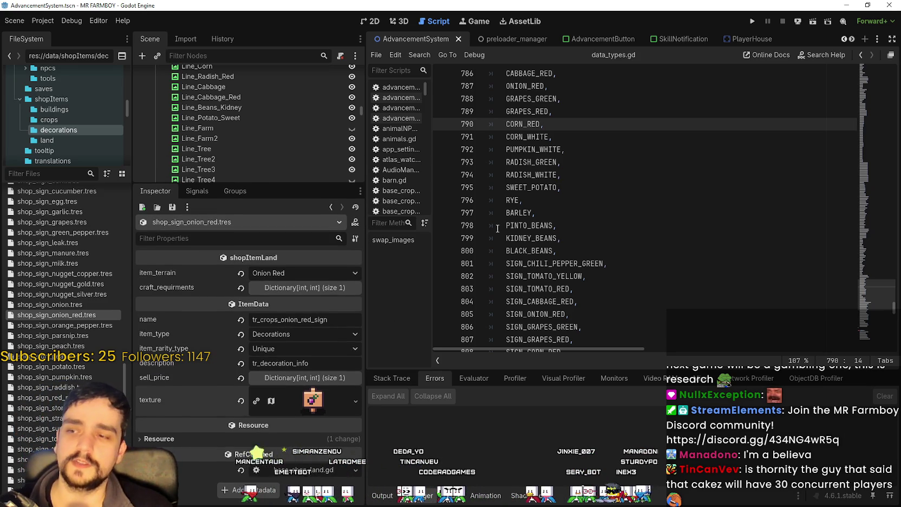
click(310, 399)
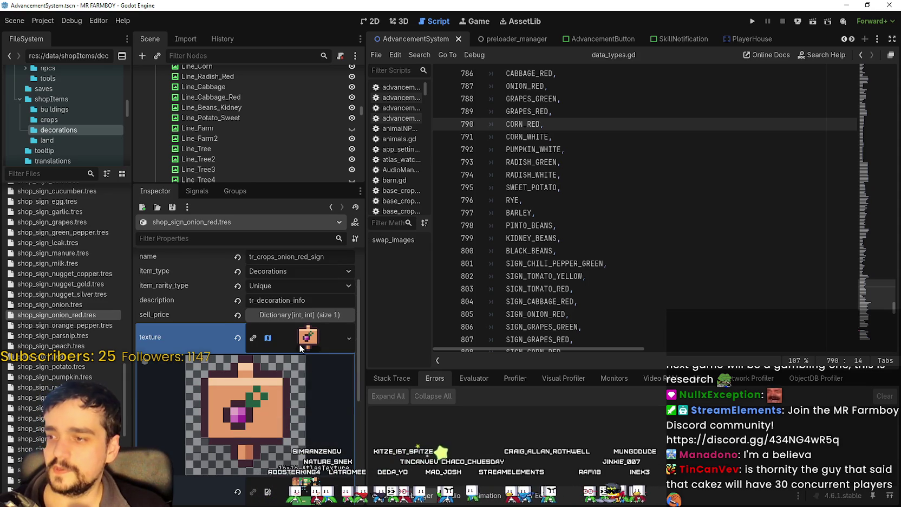
click(299, 344)
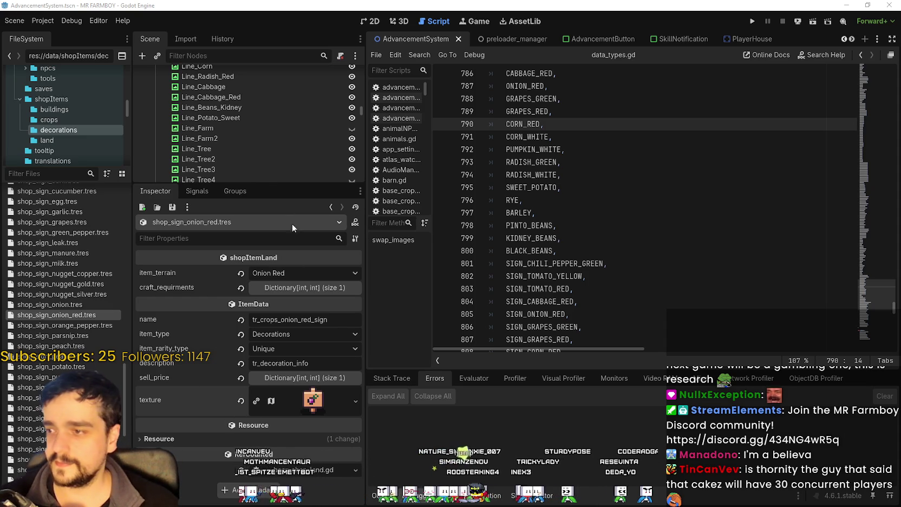
drag(260, 185, 260, 159)
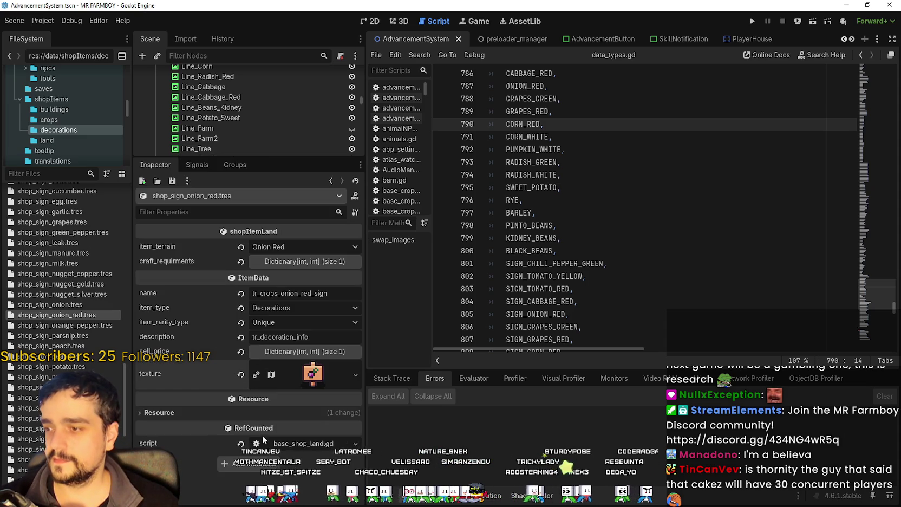
Compare the CORN_RED, ONION_RED and GRAPES_GREEN entries with the onion red sign's item name
mouse_move(537, 124)
mouse_down()
mouse_move(514, 212)
mouse_move(514, 99)
mouse_move(515, 136)
mouse_move(492, 123)
mouse_up()
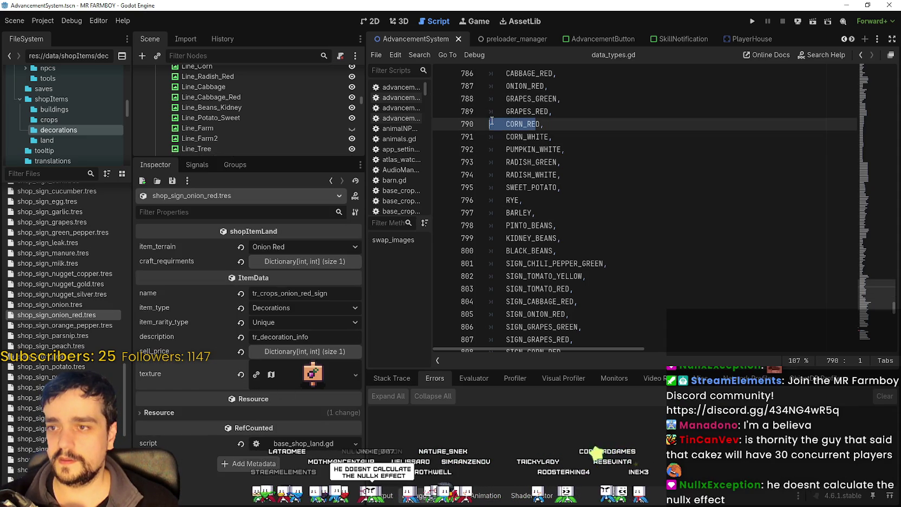
double_click(534, 123)
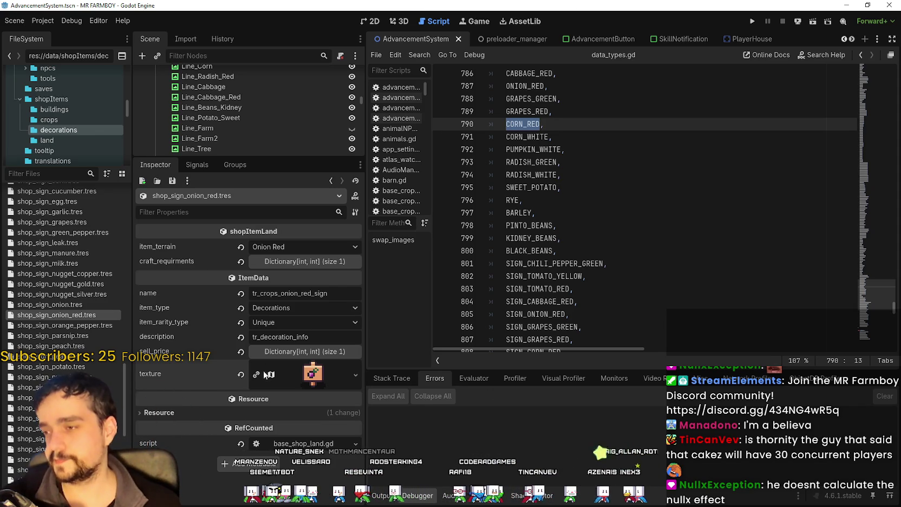
double_click(524, 86)
scroll(525, 86, up, 2)
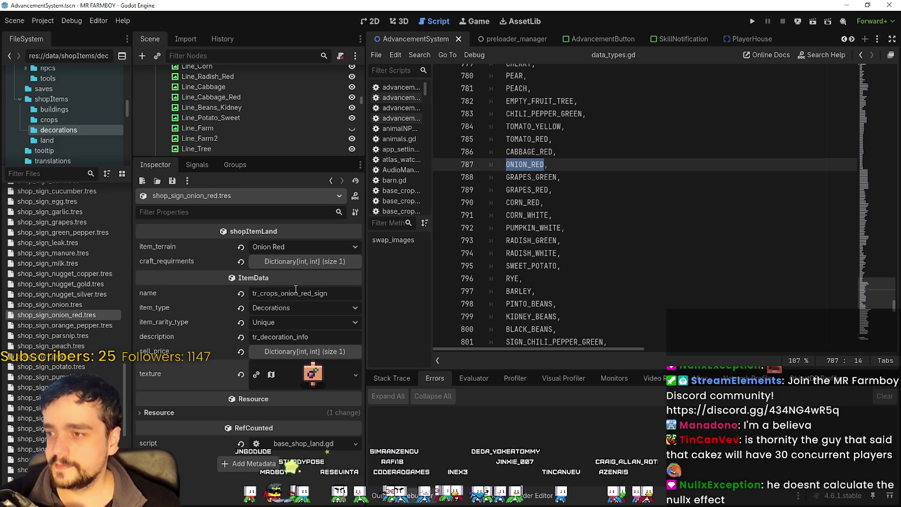
click(318, 293)
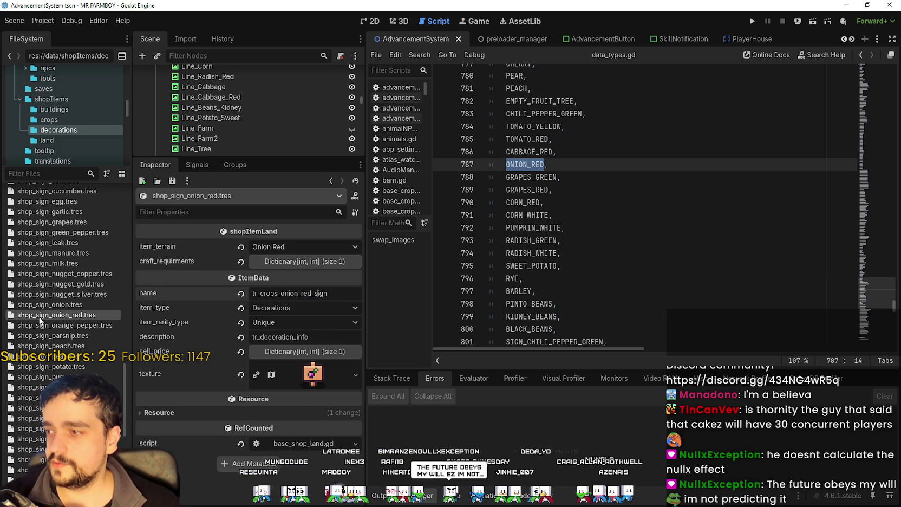
drag(555, 181, 459, 177)
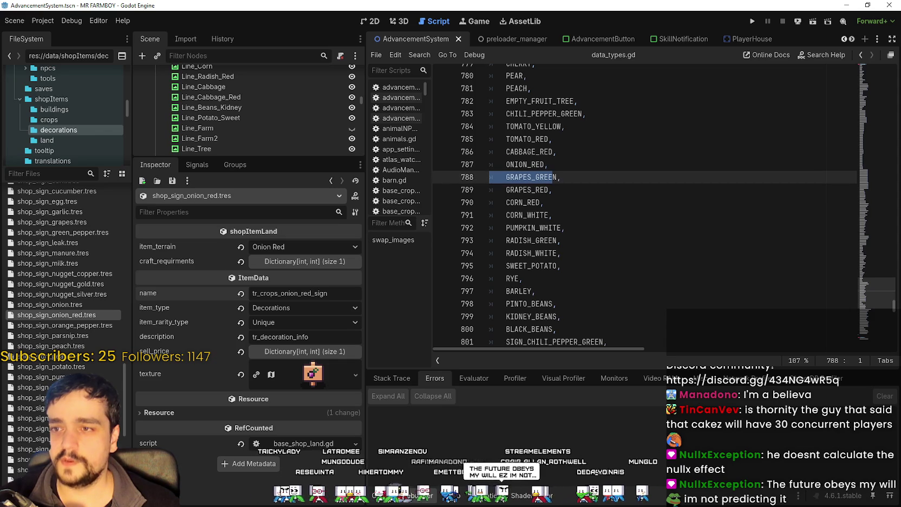
scroll(63, 212, down, 5)
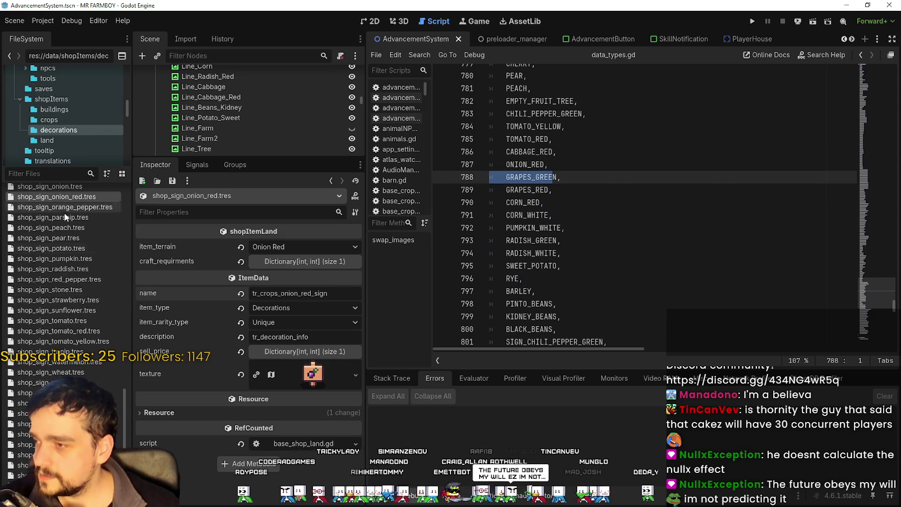
scroll(59, 281, up, 5)
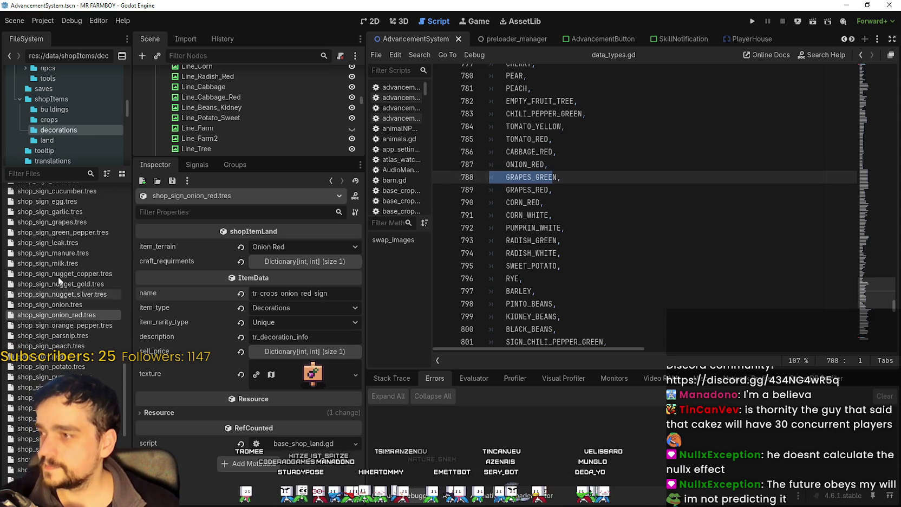
right_click(64, 228)
Duplicate shop_sign_grapes.tres as shop_sign_grapes_green.tres
key(Escape)
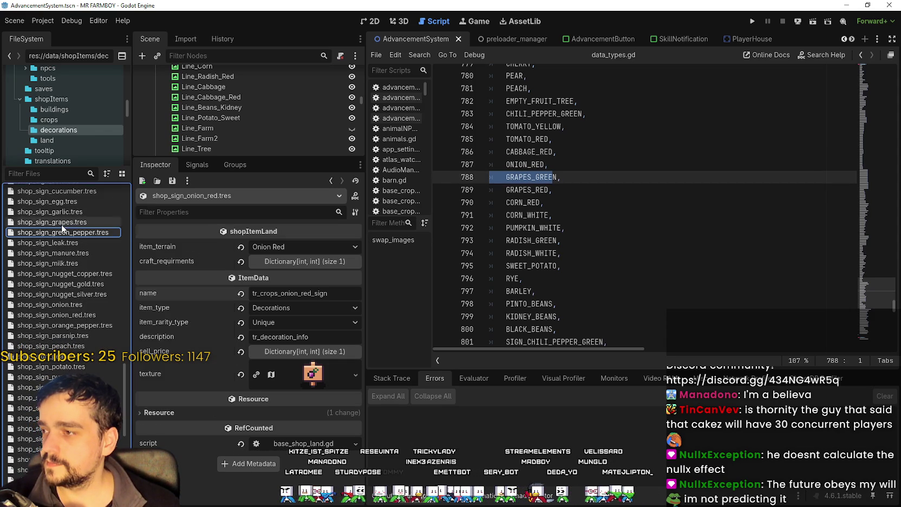
right_click(62, 224)
click(113, 331)
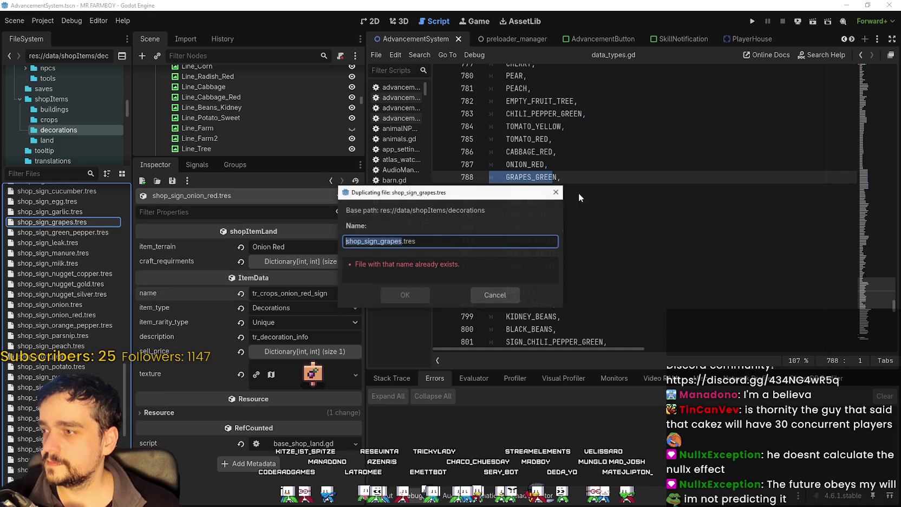
click(396, 265)
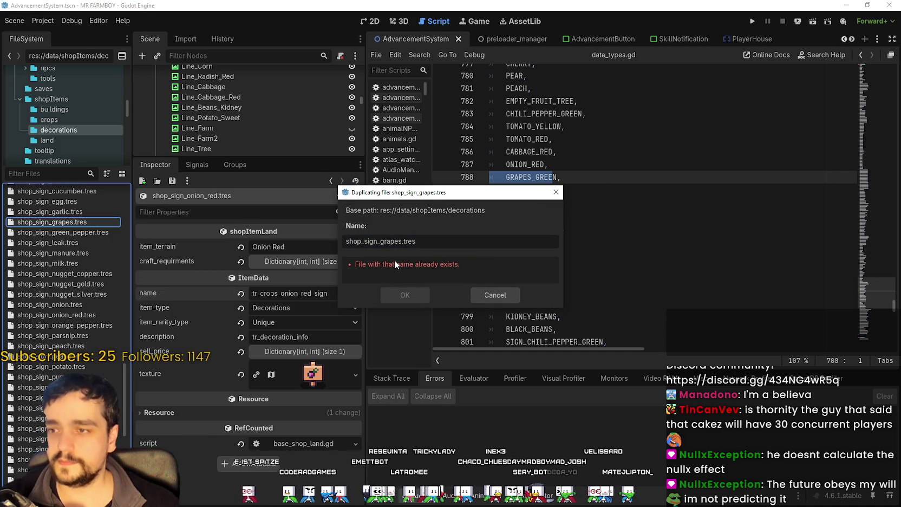
text(_green)
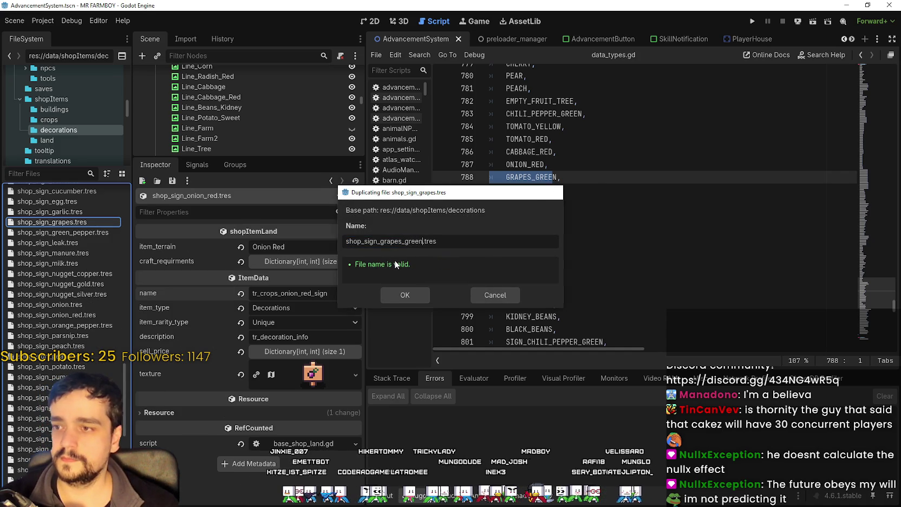
key(Return)
Set item terrain to Grapes Green and rename the item to tr_crops_grapes_green_sign
click(81, 233)
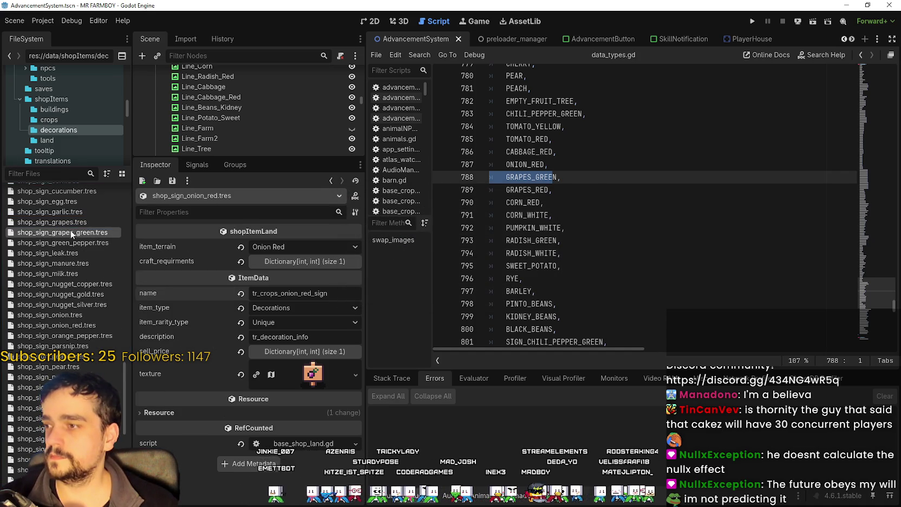
click(282, 252)
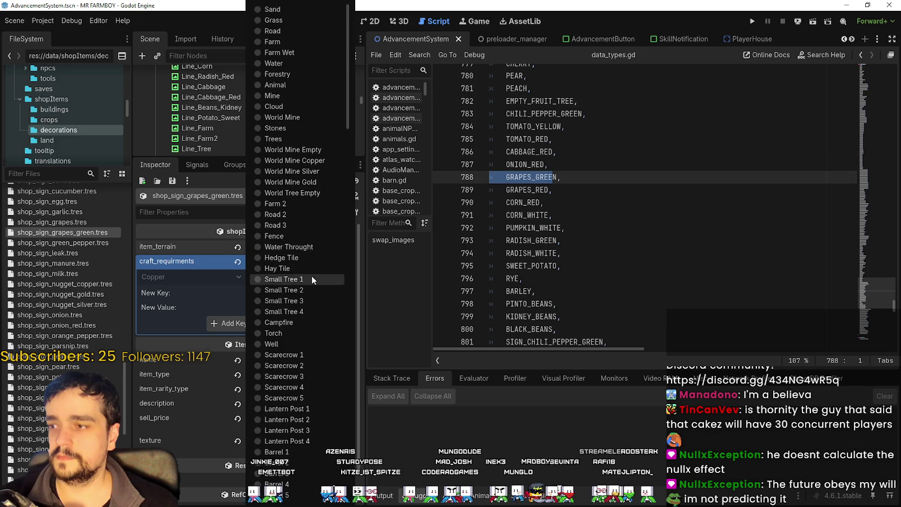
drag(349, 264, 349, 465)
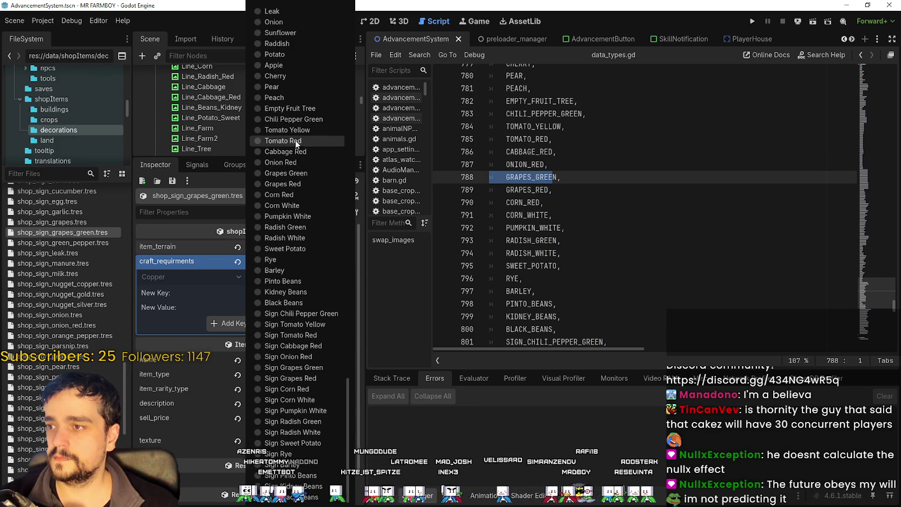
click(295, 172)
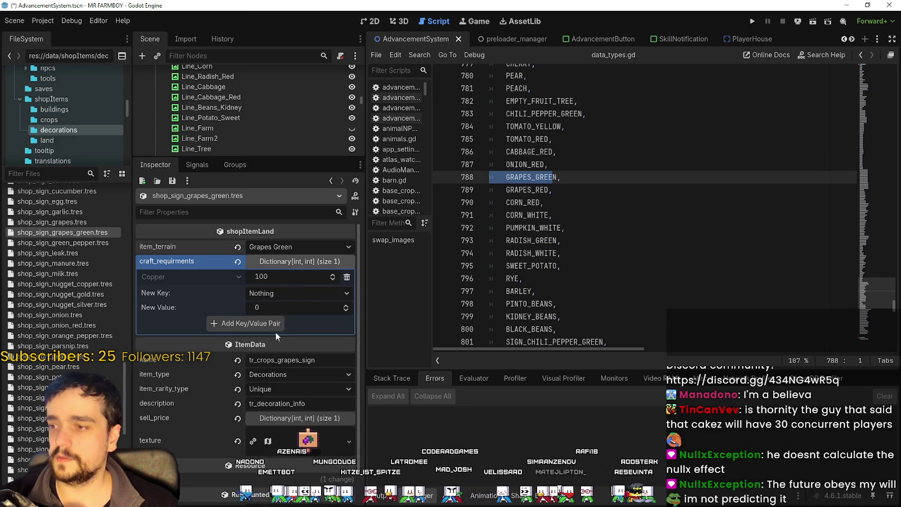
click(295, 261)
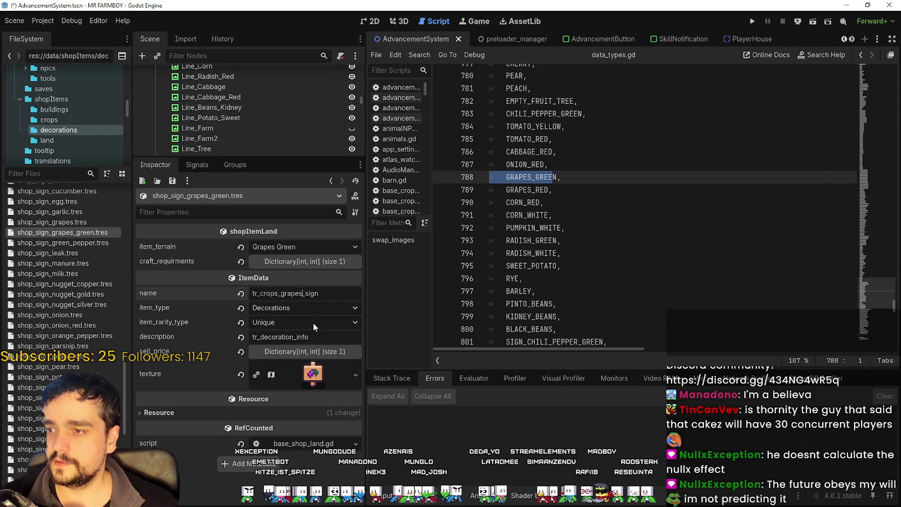
text(_green)
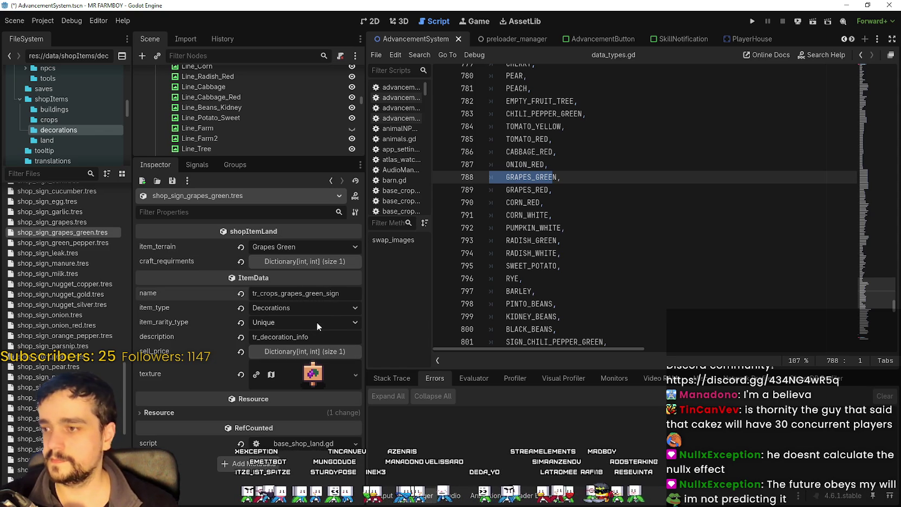
Point the texture region at the green grapes sign tile and save
click(287, 369)
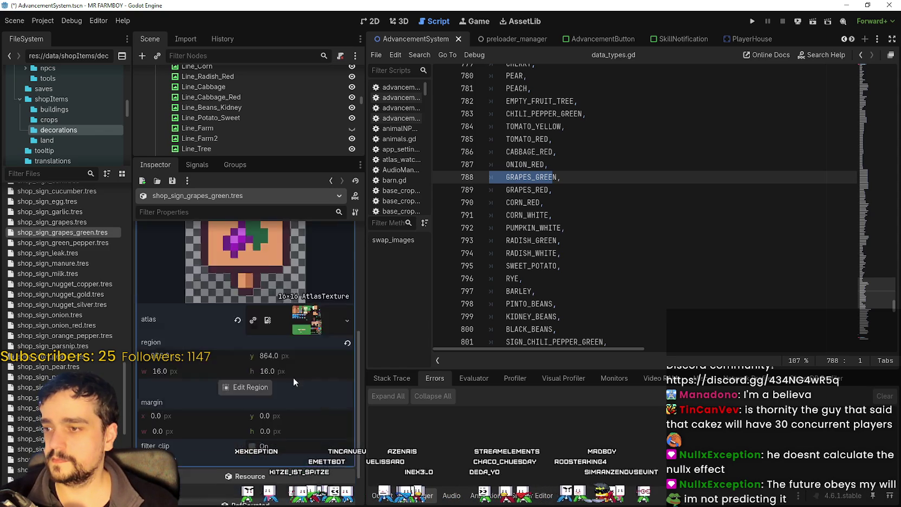
click(246, 352)
scroll(396, 211, down, 4)
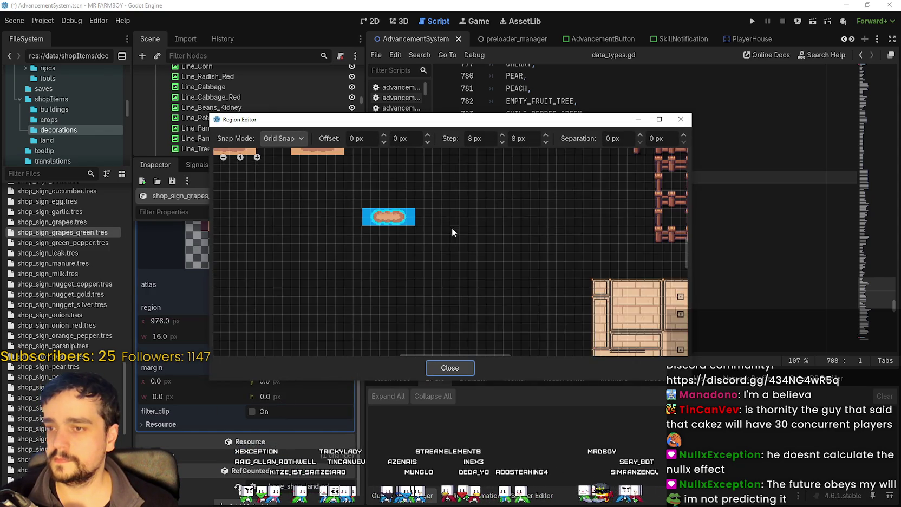
scroll(475, 230, down, 5)
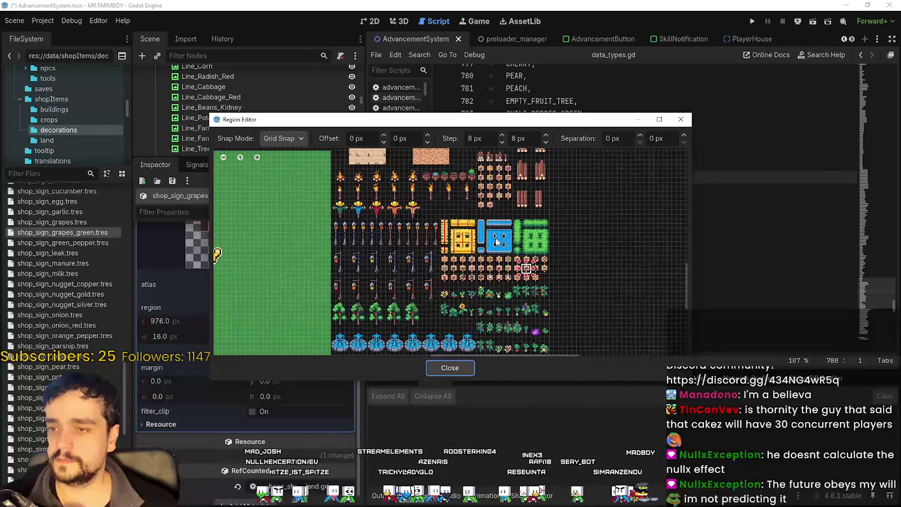
scroll(504, 217, up, 5)
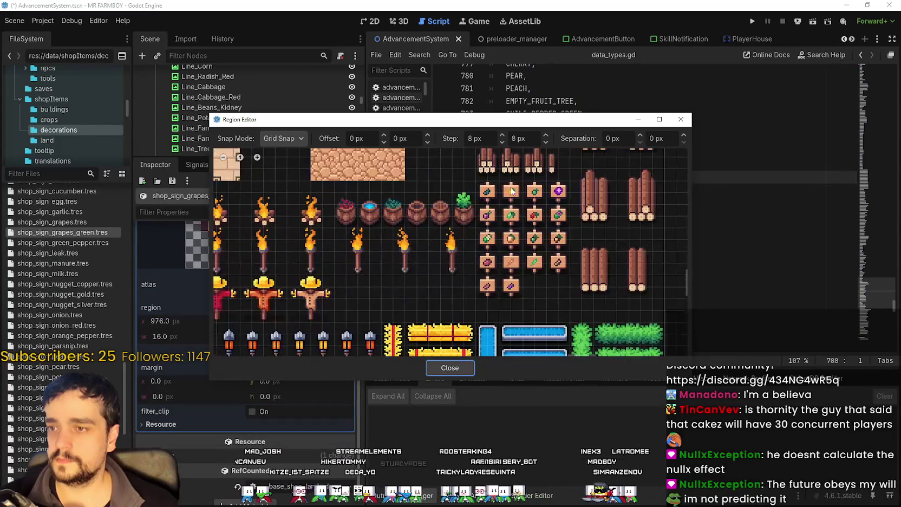
scroll(511, 190, up, 4)
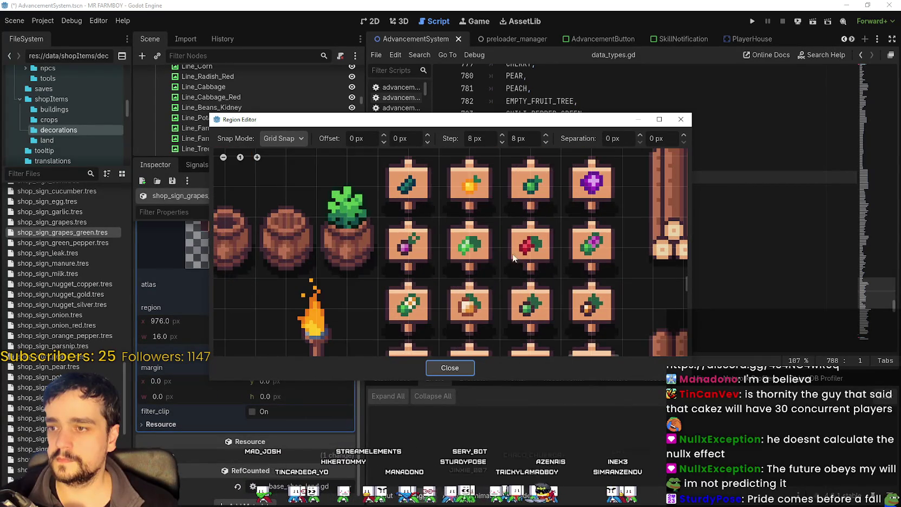
scroll(498, 245, down, 3)
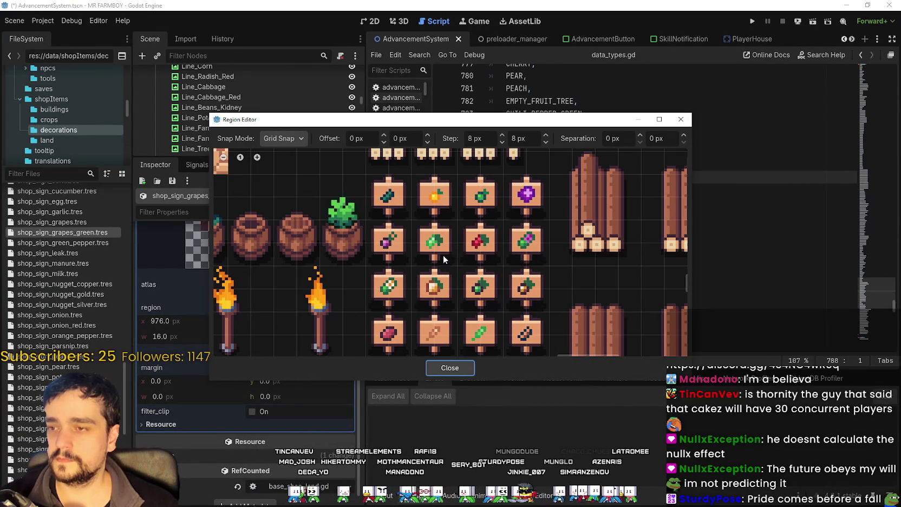
click(428, 246)
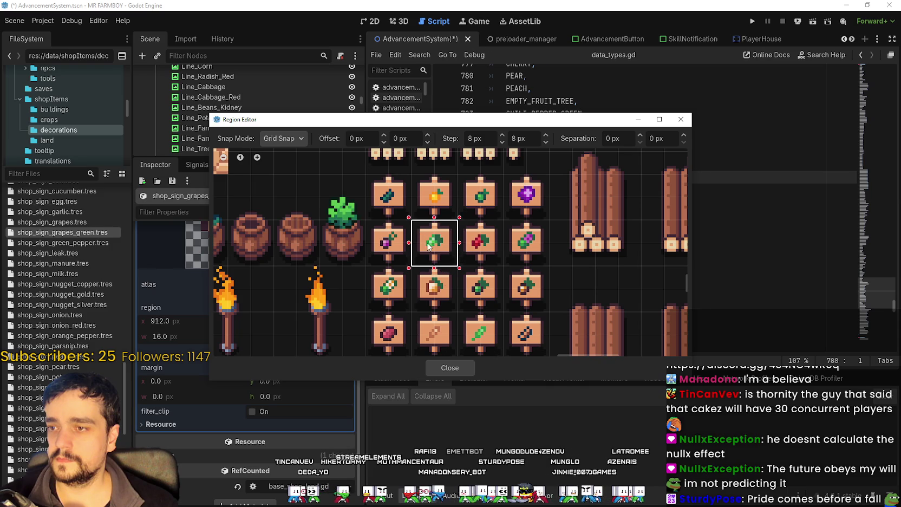
click(450, 367)
key(ctrl+s)
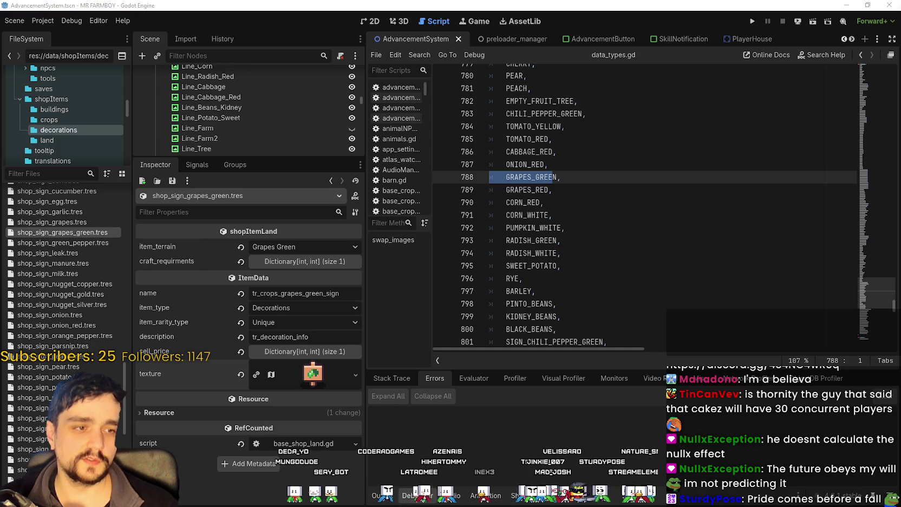
Duplicate the grapes green sign as shop_sign_grapes_red.tres
key(ctrl+d)
drag(423, 241, 407, 241)
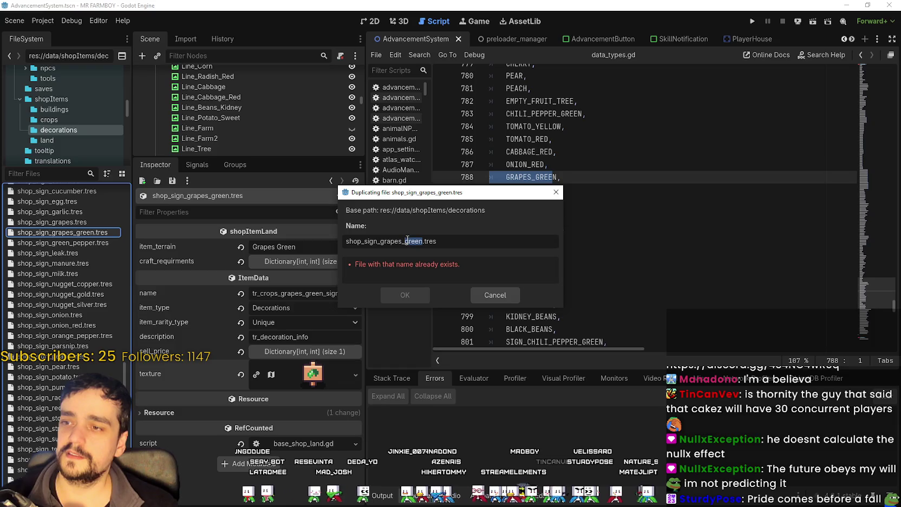
mouse_move(420, 201)
mouse_down()
mouse_move(299, 105)
mouse_move(185, 160)
mouse_move(227, 219)
mouse_up()
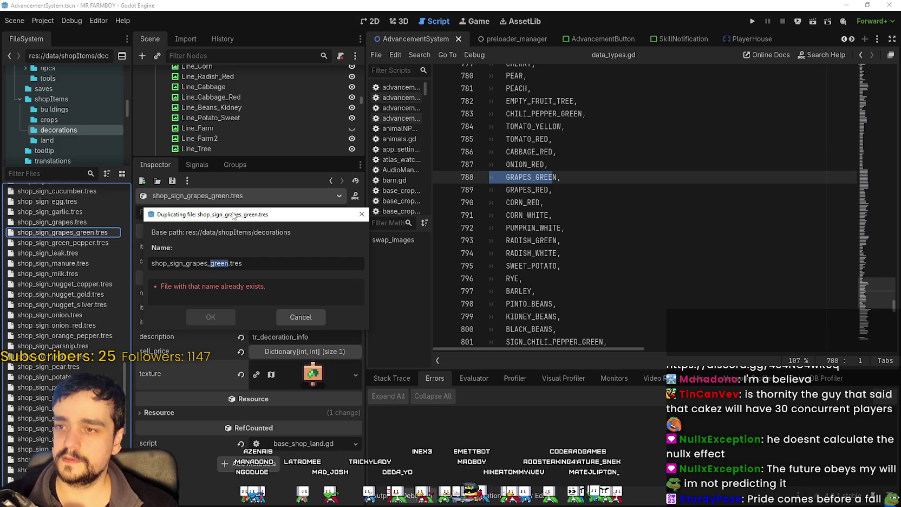
text(red)
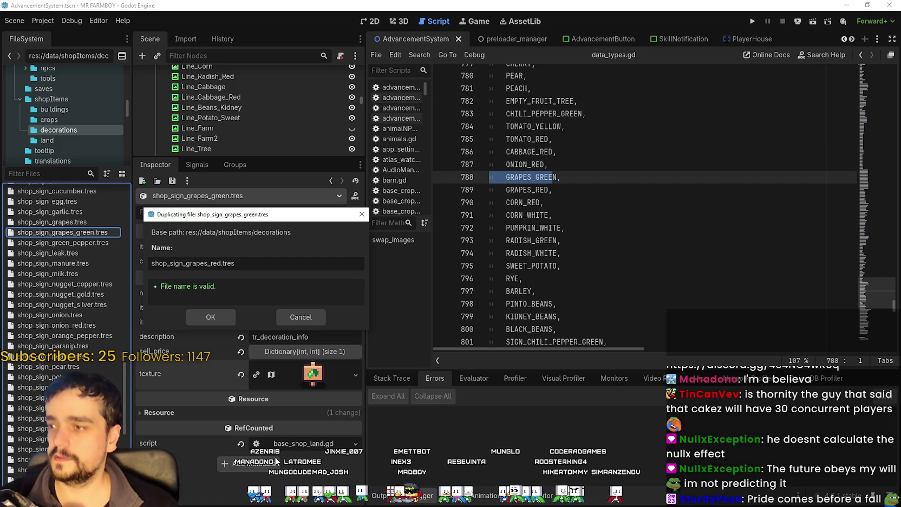
drag(214, 219, 215, 112)
click(254, 259)
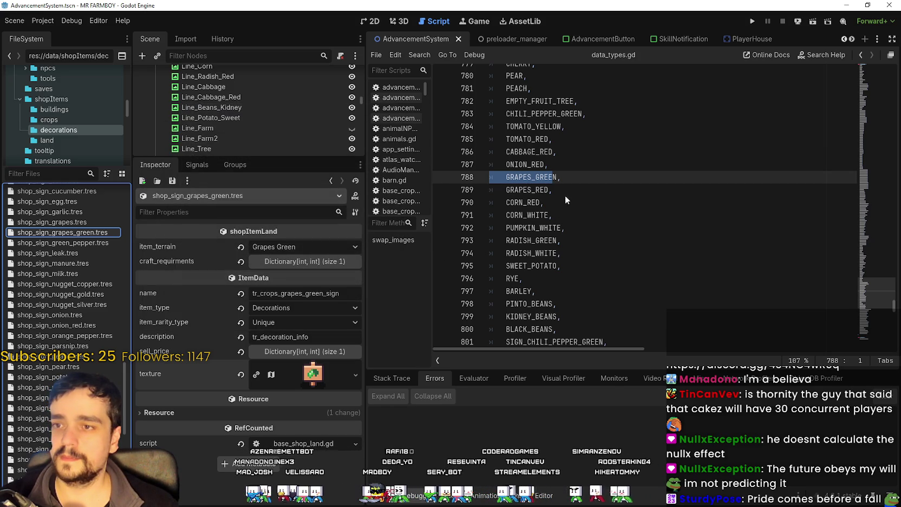
Rename the item to tr_crops_grapes_red_sign and set its terrain to Grapes Red
click(564, 195)
click(76, 244)
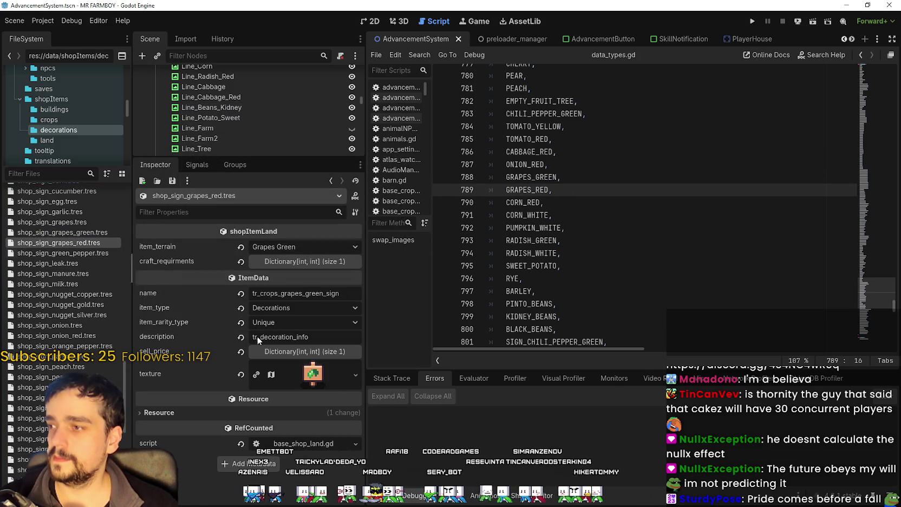
double_click(304, 293)
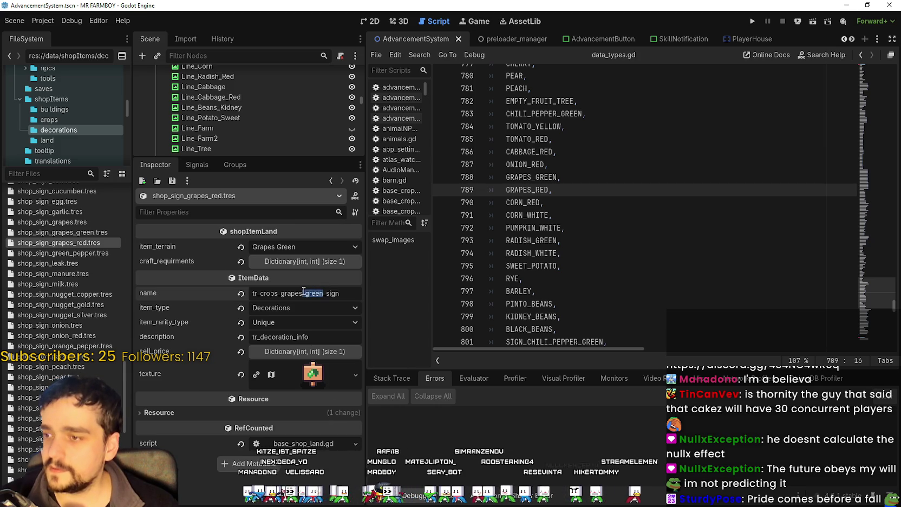
text(red)
key(Return)
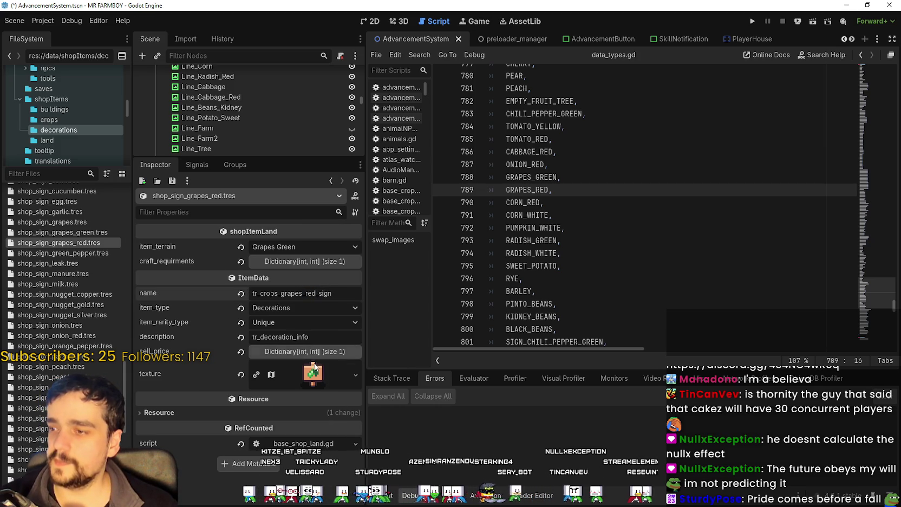
click(268, 247)
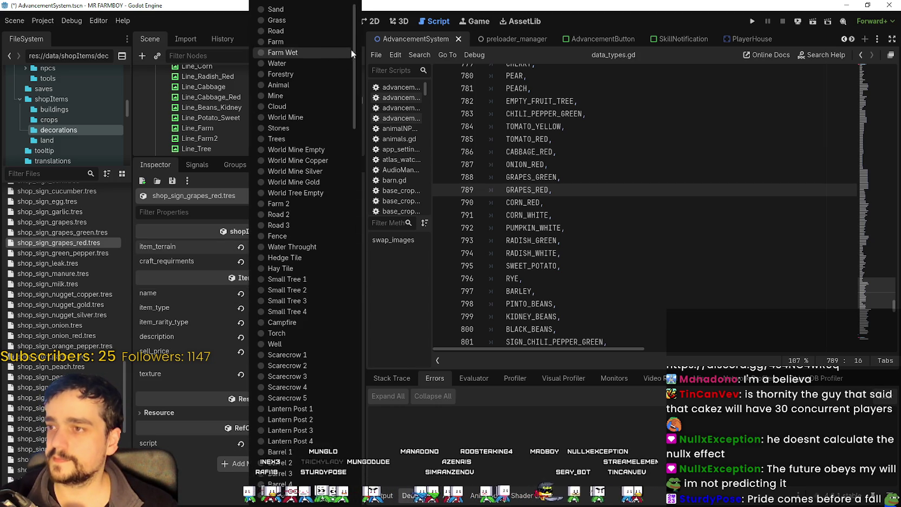
scroll(347, 54, down, 15)
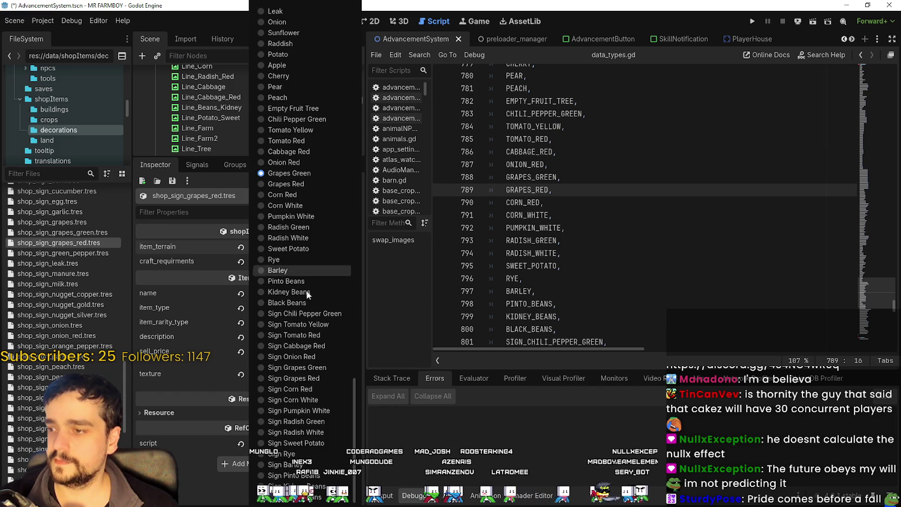
click(290, 184)
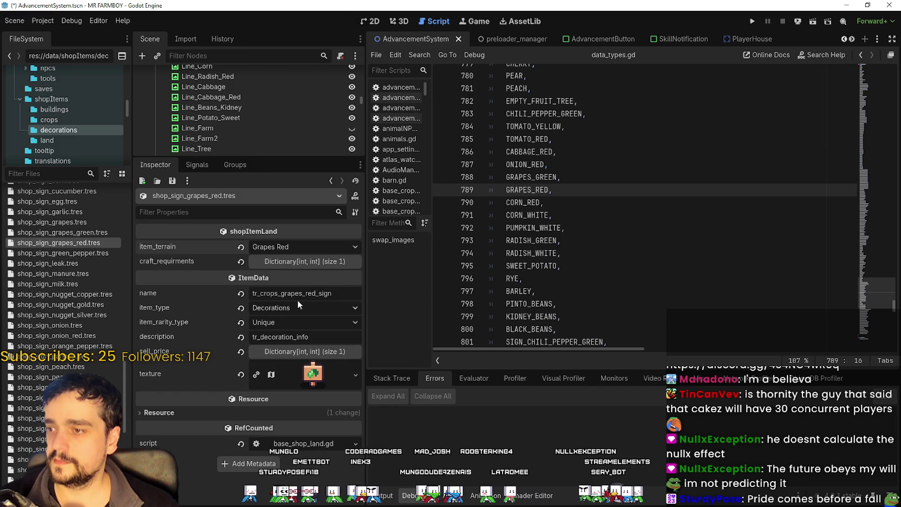
Move the texture region onto the red-grapes sign sprite and save
click(301, 377)
scroll(255, 420, down, 3)
click(232, 426)
scroll(448, 234, down, 2)
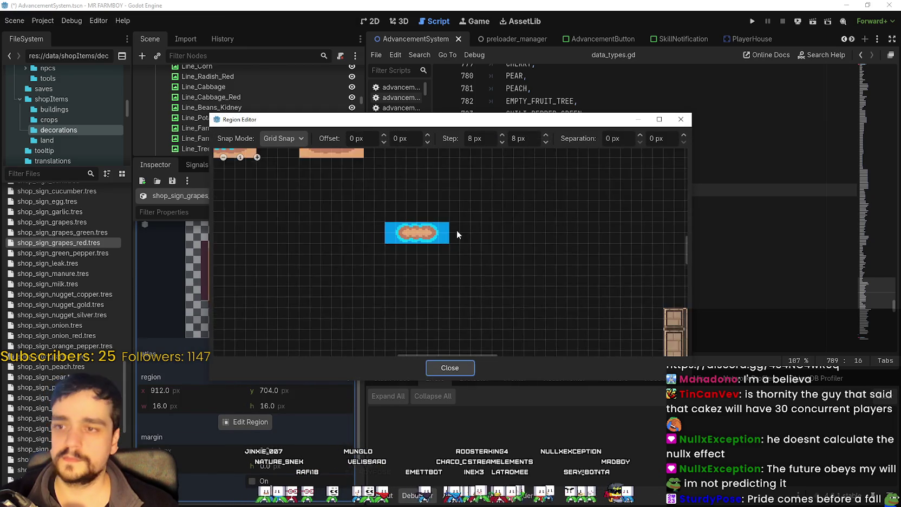
scroll(456, 229, down, 2)
scroll(485, 253, up, 2)
scroll(494, 324, down, 1)
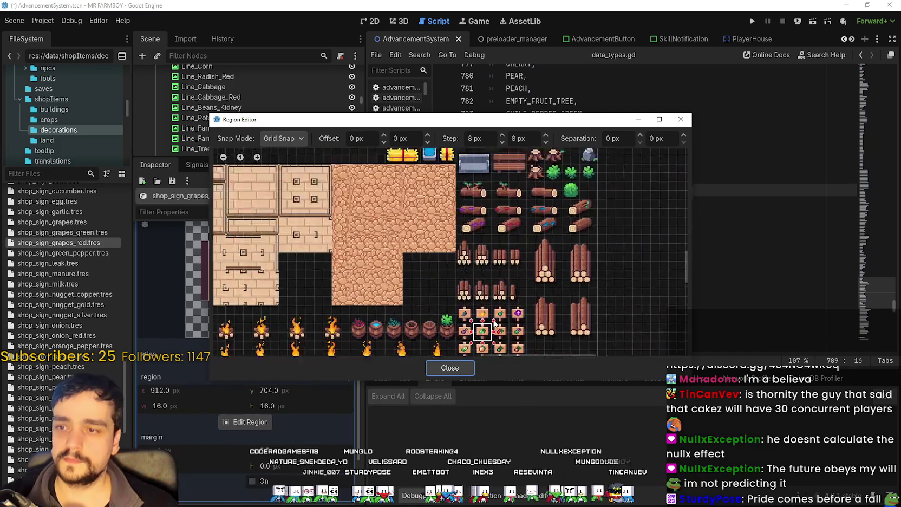
scroll(494, 323, up, 4)
drag(509, 268, 507, 247)
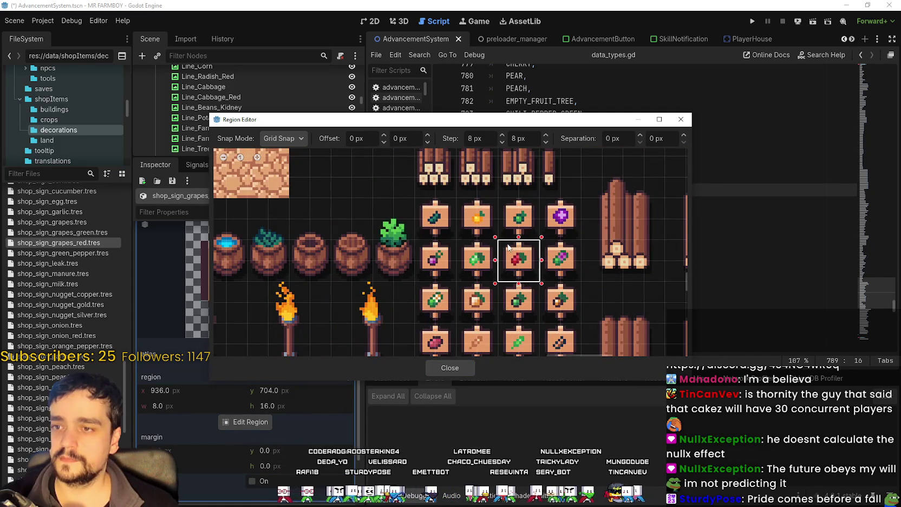
click(451, 367)
scroll(310, 311, up, 5)
key(ctrl+s)
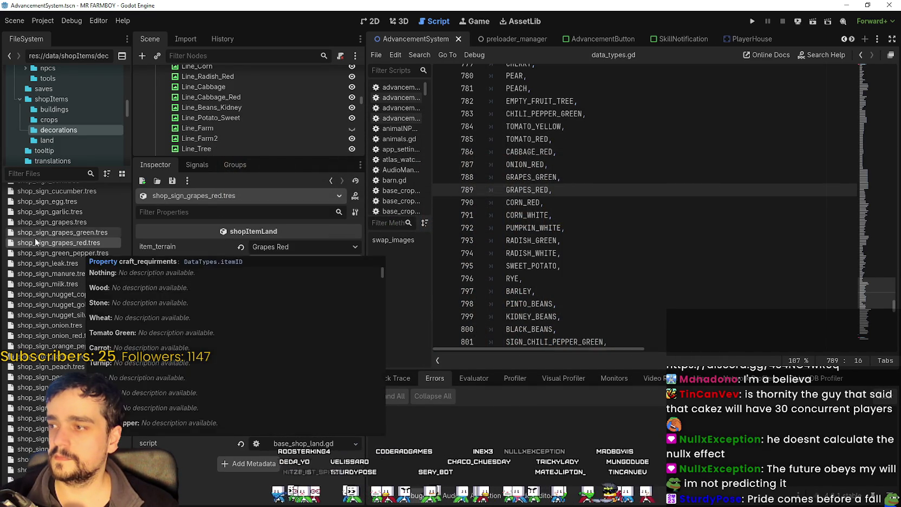
Duplicate shop_sign_corn.tres as shop_sign_corn_red.tres
double_click(522, 202)
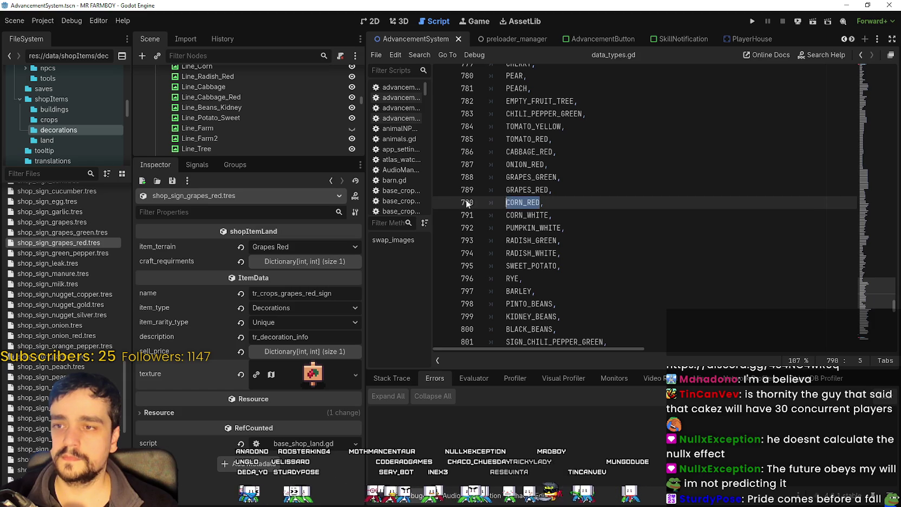
key(shift+Home)
scroll(84, 344, up, 10)
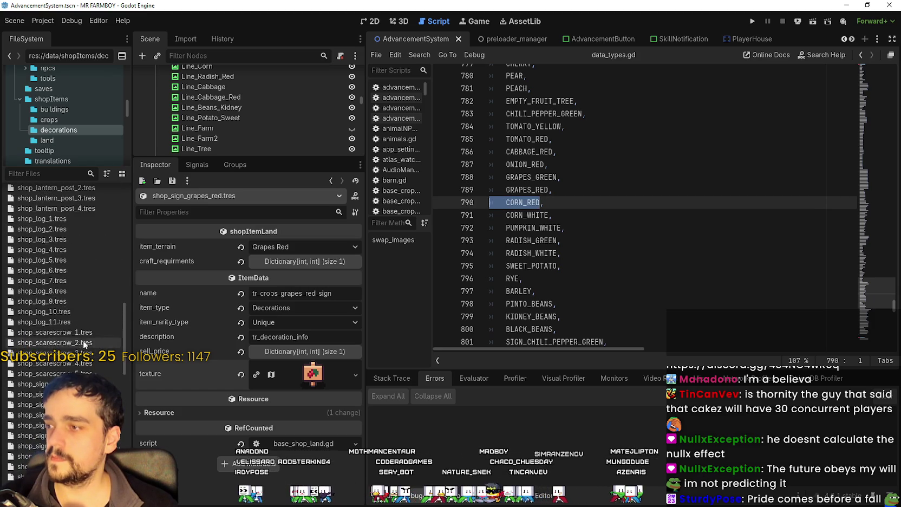
scroll(84, 344, down, 5)
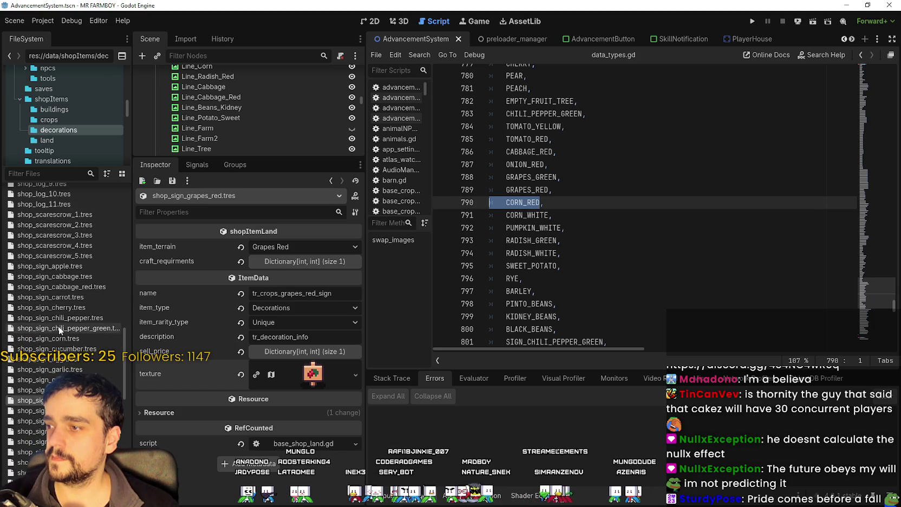
click(65, 340)
right_click(65, 341)
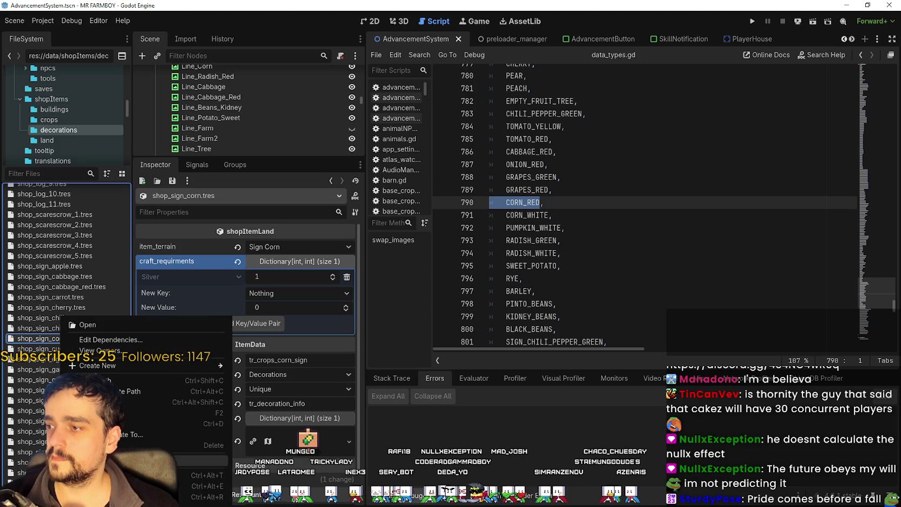
click(97, 424)
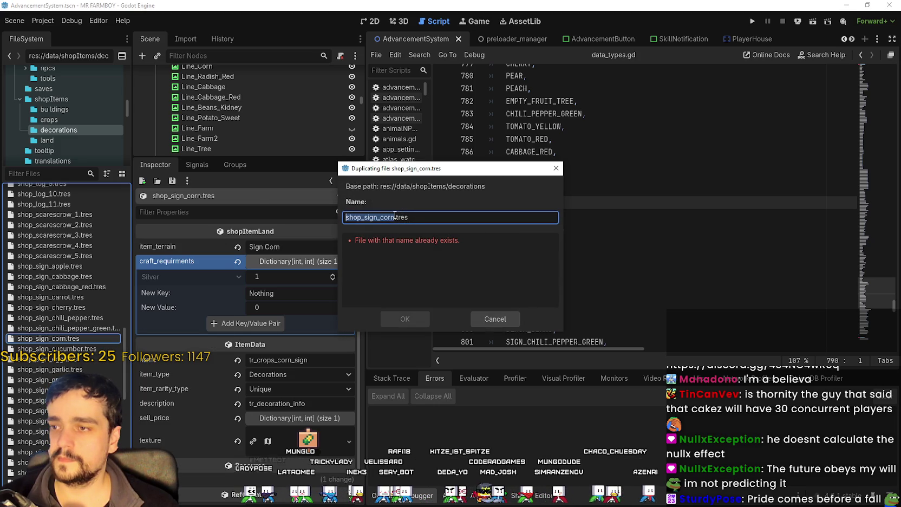
key(Right)
text(_)
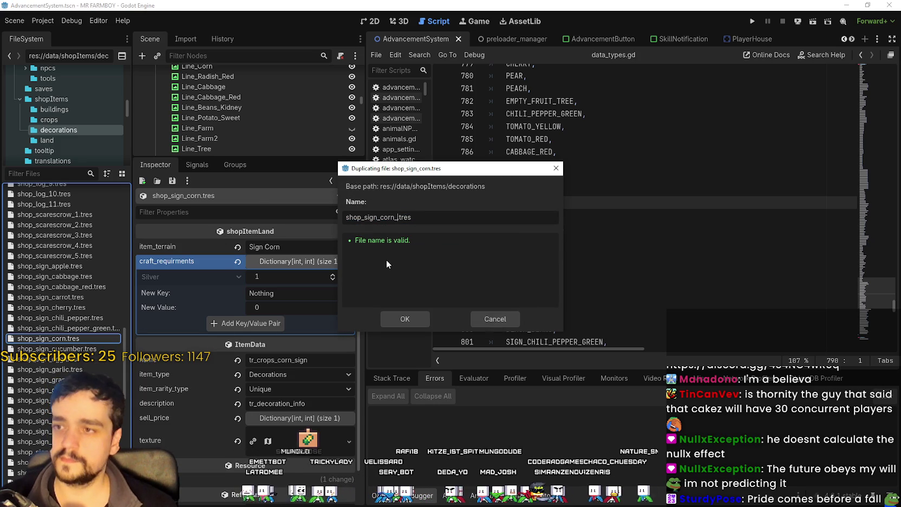
text(red)
key(Return)
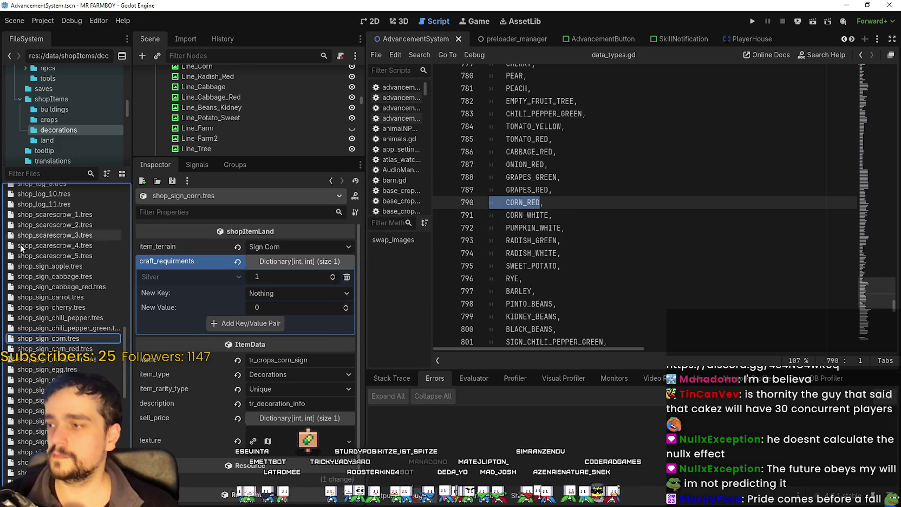
Set the new corn sign's item terrain to Corn Red and save
click(54, 348)
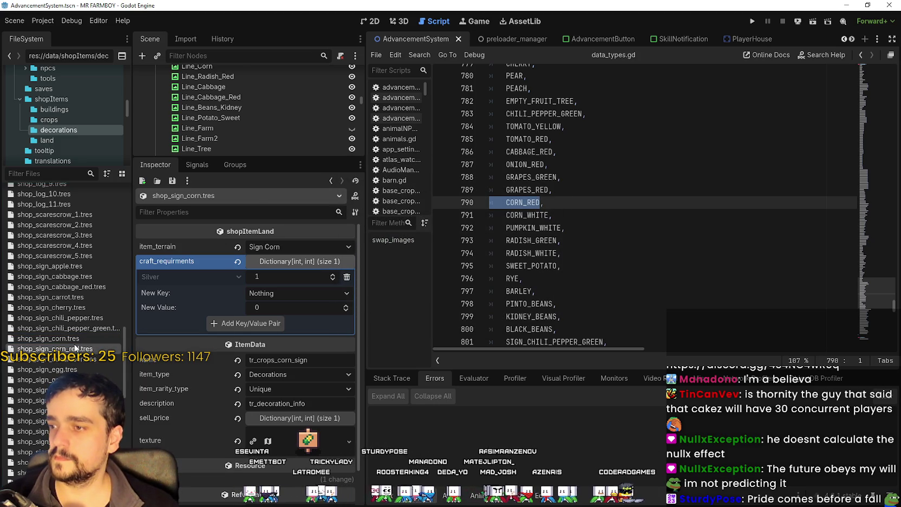
click(305, 251)
drag(346, 111, 354, 429)
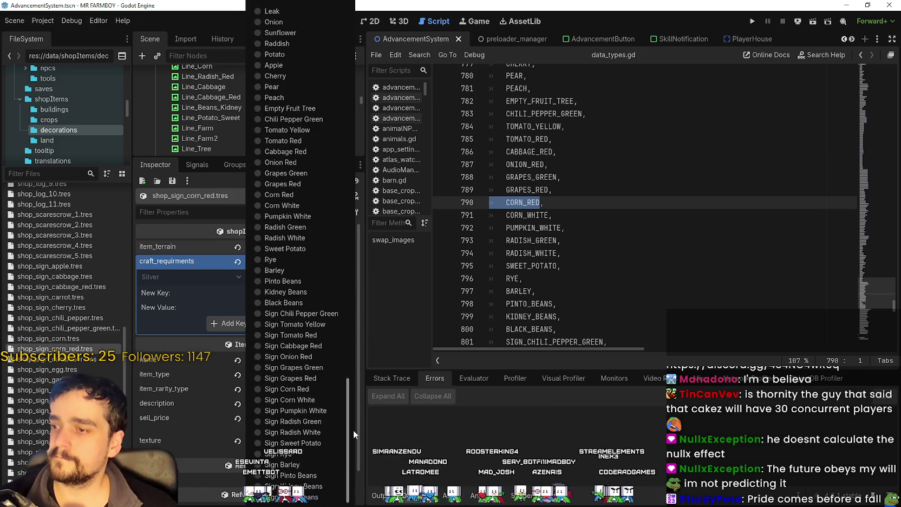
click(319, 385)
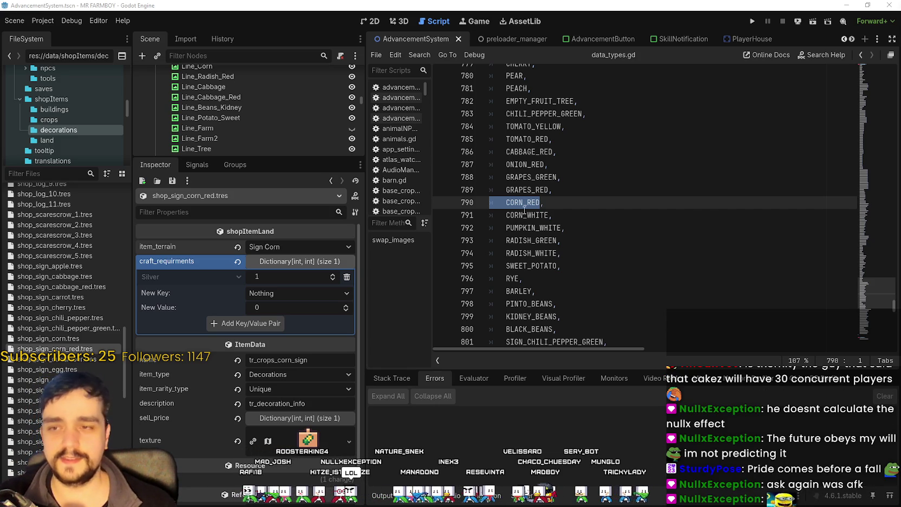
click(539, 202)
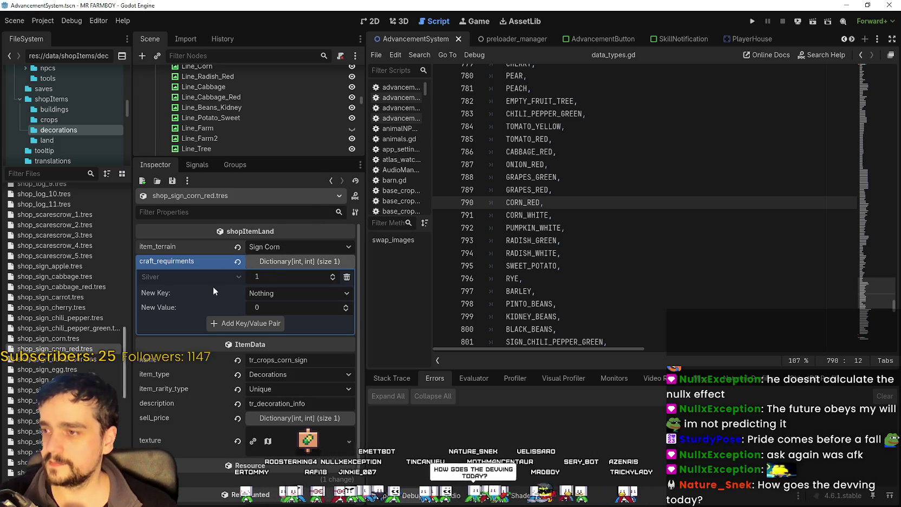
click(291, 247)
scroll(277, 293, up, 5)
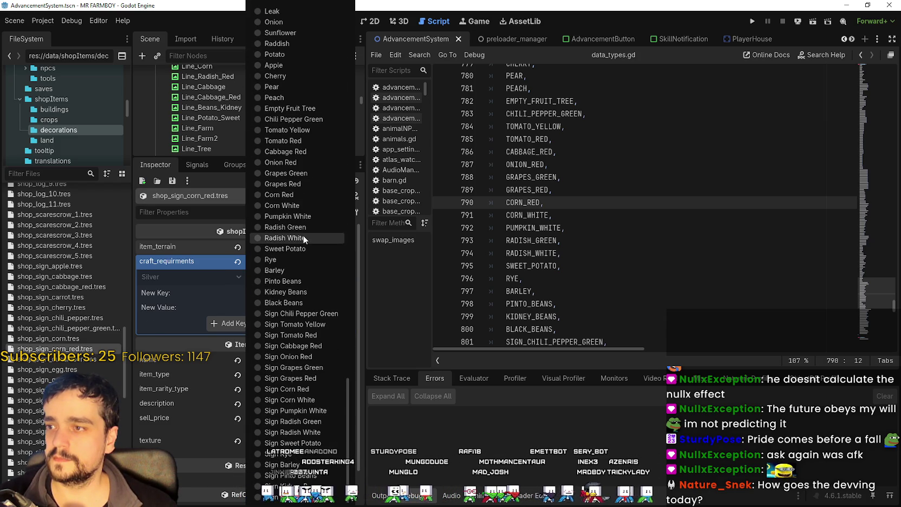
click(301, 194)
click(281, 261)
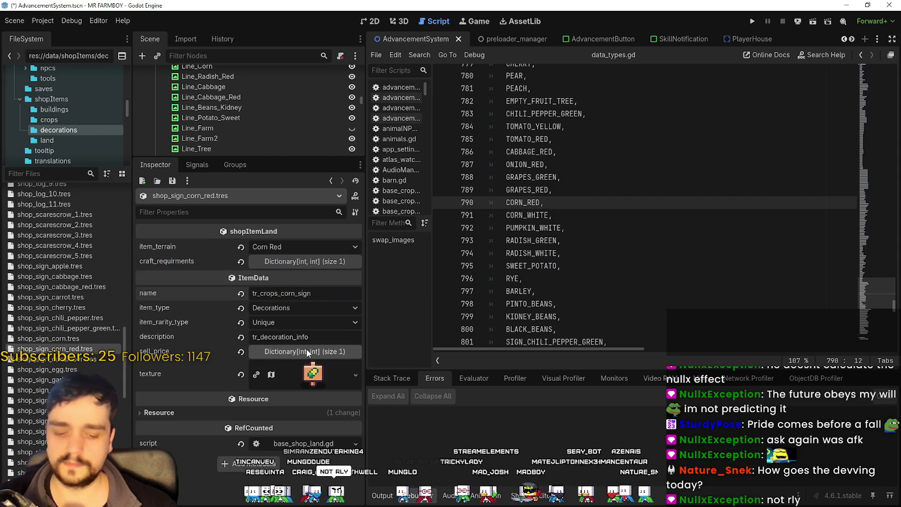
key(ctrl+s)
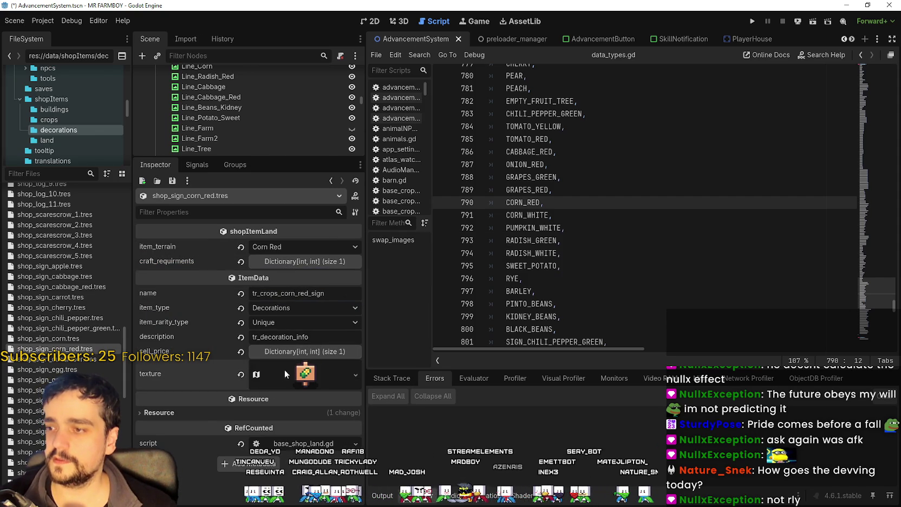
Open the corn red sign texture's region editor and pan the atlas to the sign sprites
click(301, 376)
click(265, 391)
scroll(466, 208, down, 5)
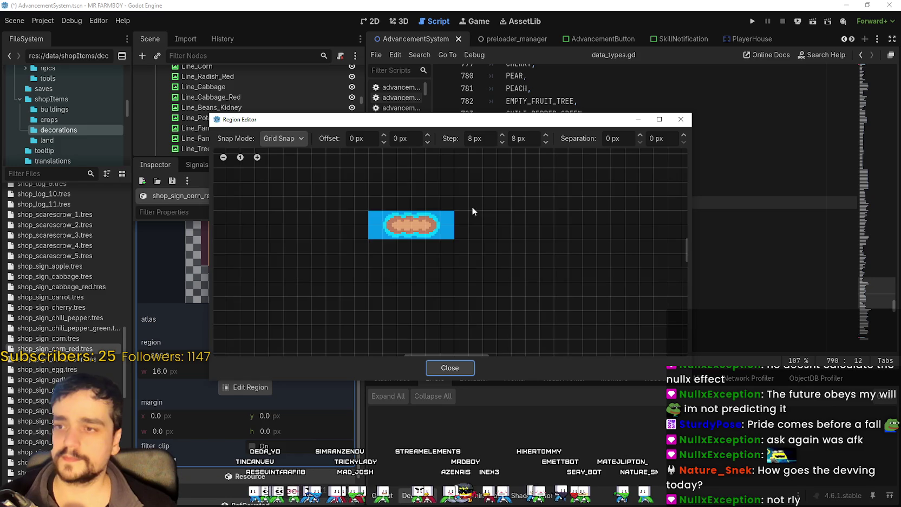
drag(602, 260, 538, 199)
scroll(527, 268, up, 5)
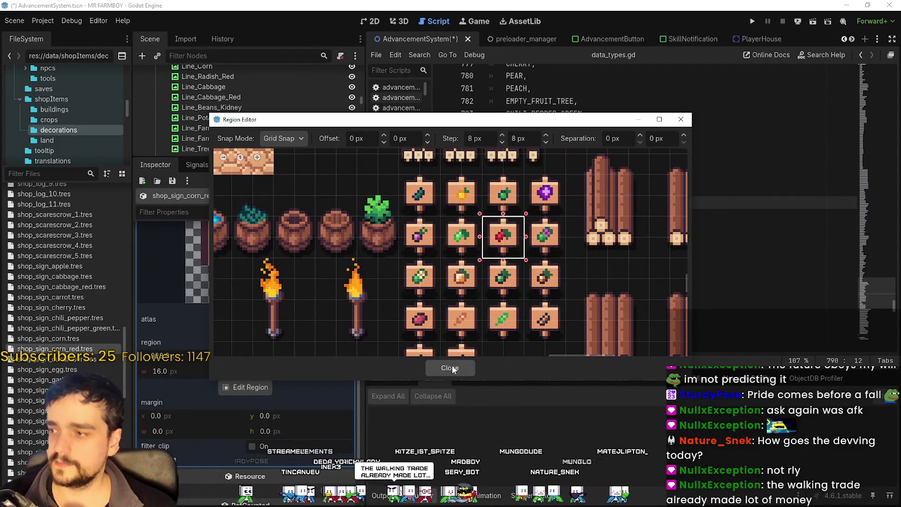
click(452, 368)
Move the texture region onto the neighbouring sign tile at y 704 and save
click(250, 389)
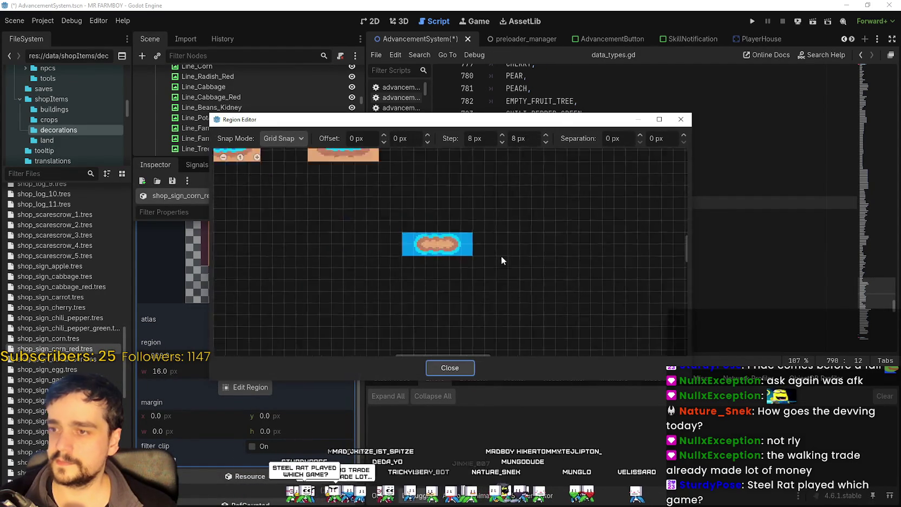
scroll(501, 256, down, 5)
scroll(546, 264, up, 6)
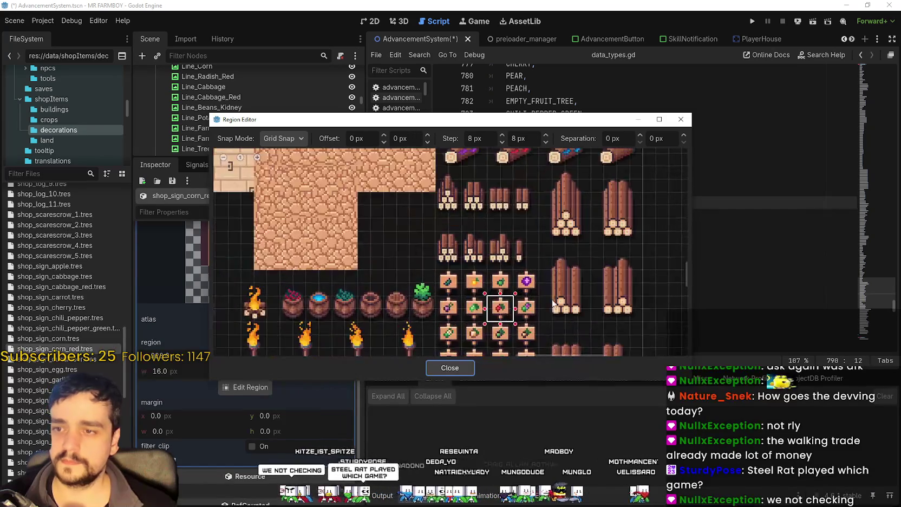
scroll(532, 315, up, 2)
click(521, 302)
click(449, 367)
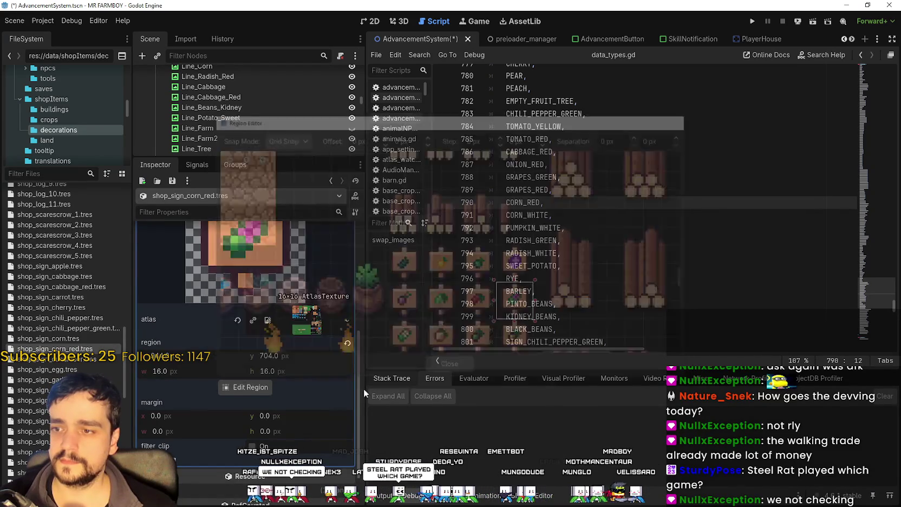
click(310, 348)
key(ctrl+s)
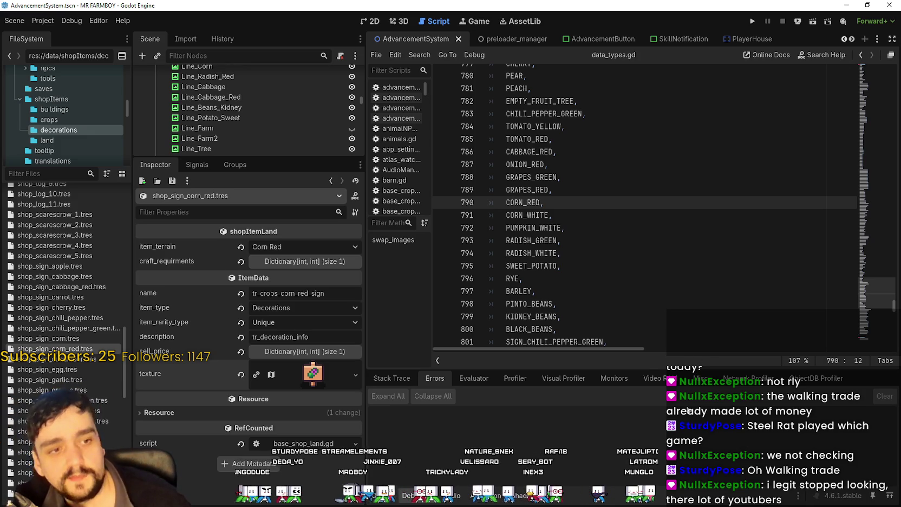
click(595, 185)
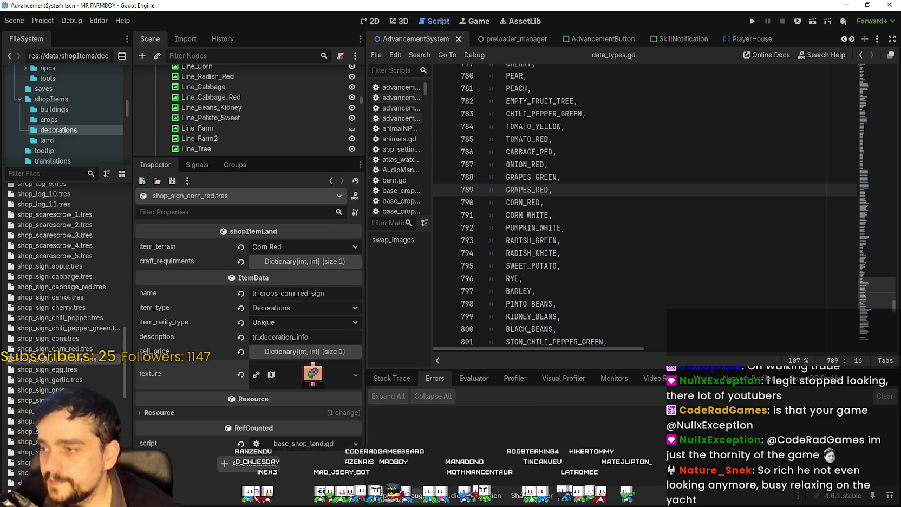
click(441, 202)
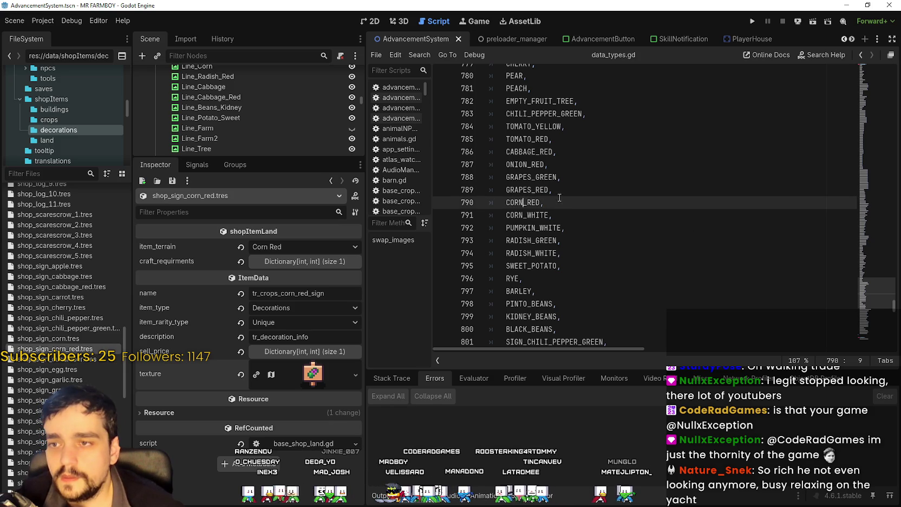
click(441, 215)
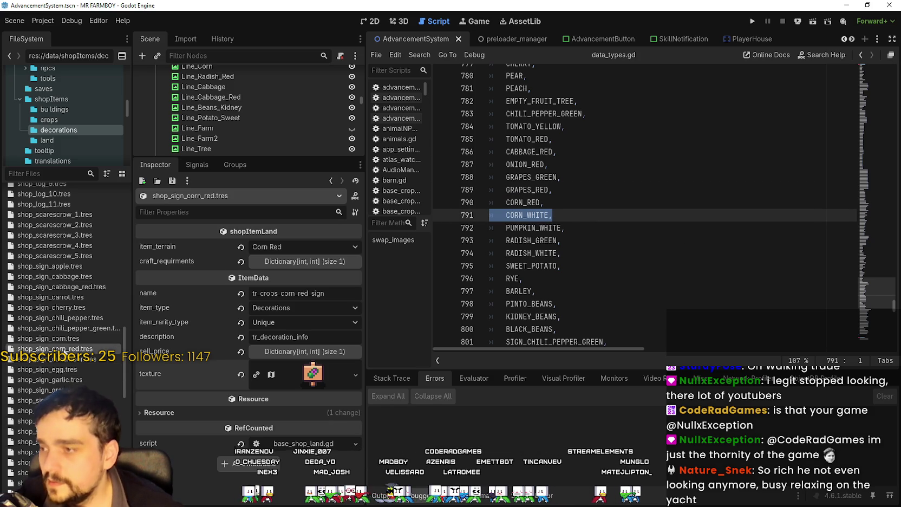
Duplicate shop_sign_corn_red.tres as shop_sign_corn_white.tres
right_click(65, 348)
click(135, 424)
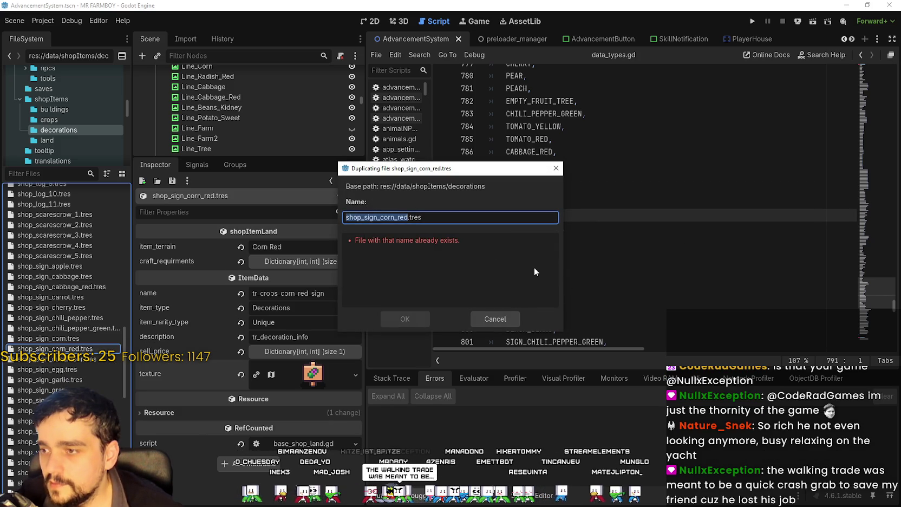
drag(450, 169, 543, 155)
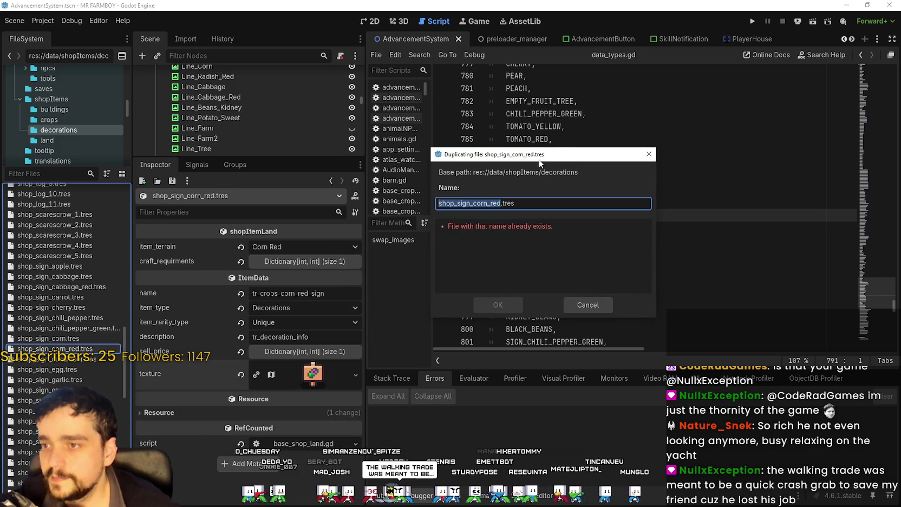
click(501, 204)
double_click(501, 204)
text(white)
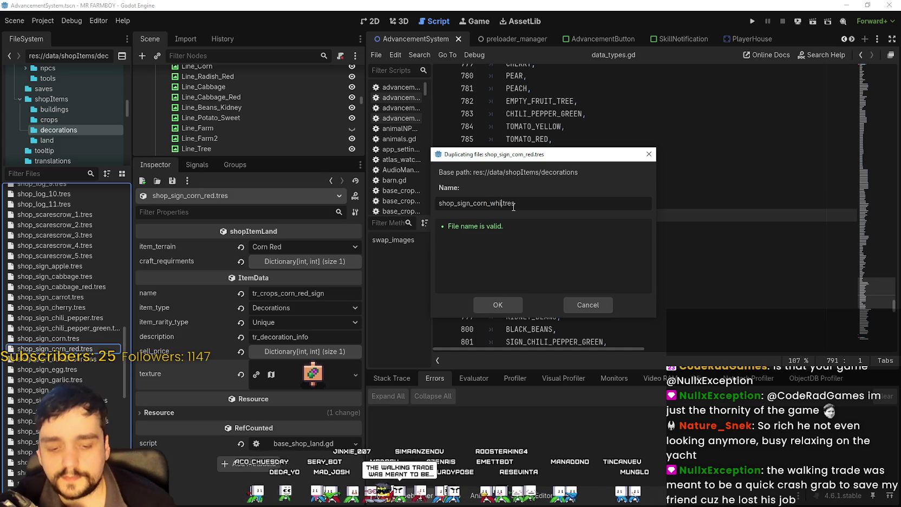
mouse_move(487, 154)
mouse_down()
mouse_move(720, 390)
mouse_move(699, 299)
mouse_move(577, 161)
mouse_up()
click(600, 314)
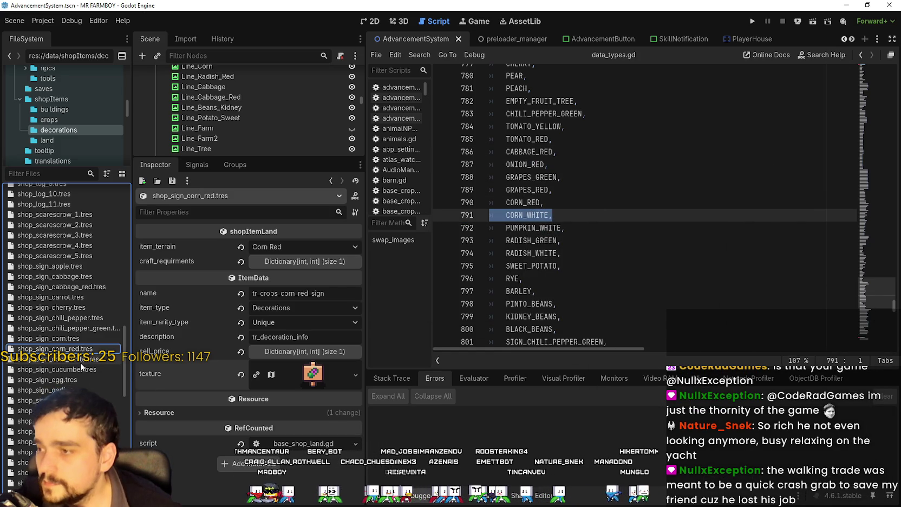
Set the new file's item terrain to Corn White, rename it tr_crops_corn_white_sign, and save
click(80, 363)
click(292, 247)
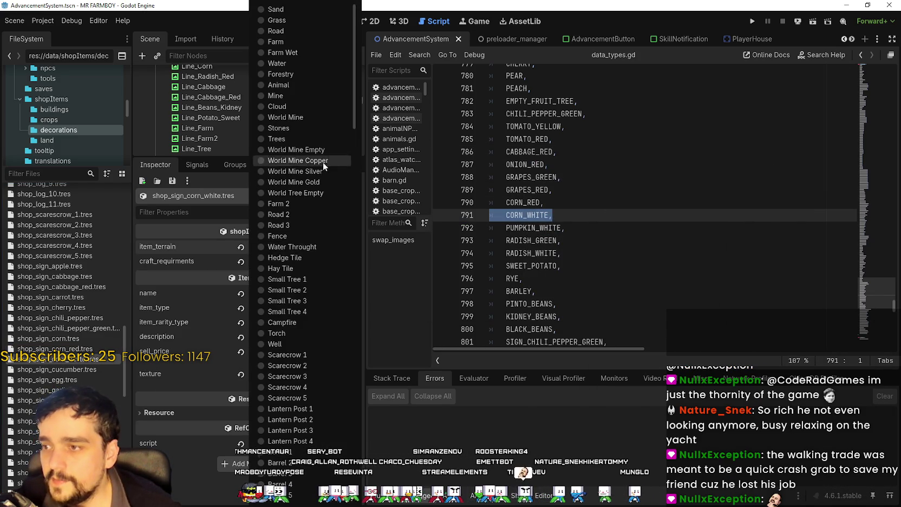
mouse_move(353, 117)
mouse_down()
mouse_move(358, 476)
mouse_move(359, 429)
mouse_up()
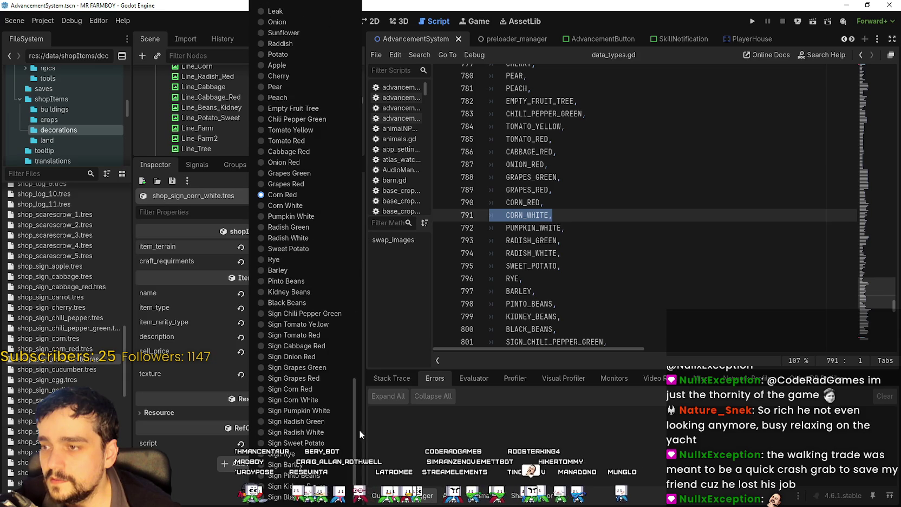
click(301, 205)
double_click(301, 293)
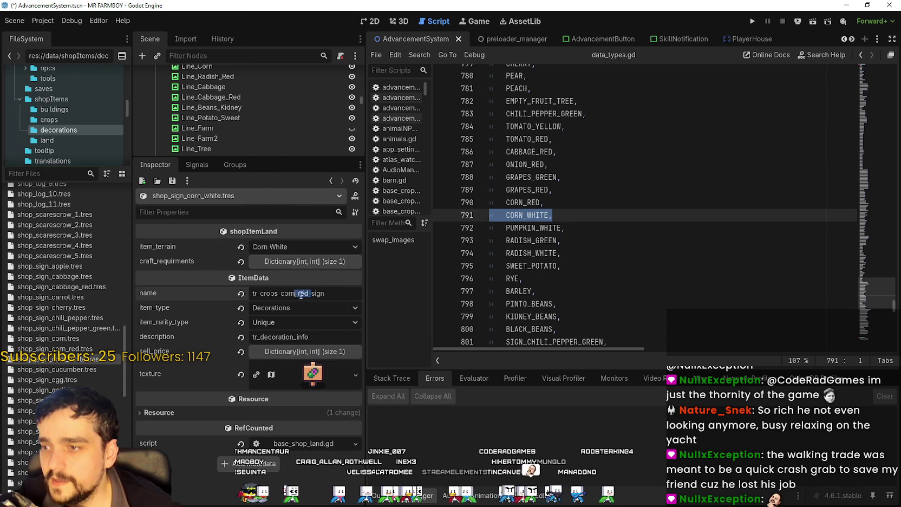
text(whi)
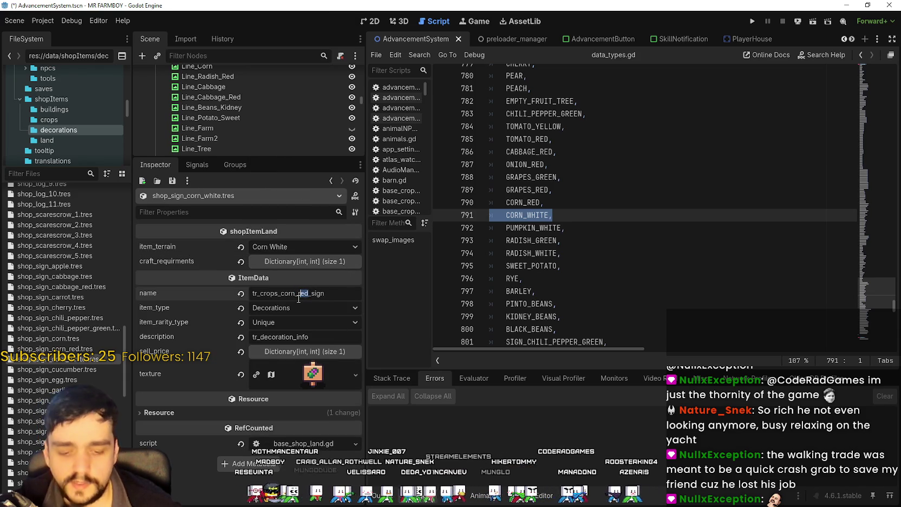
text(te)
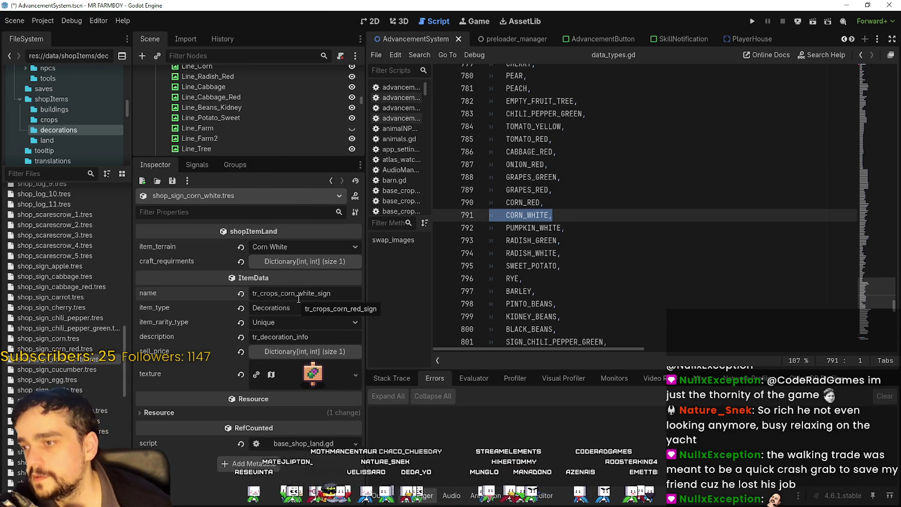
key(ctrl+s)
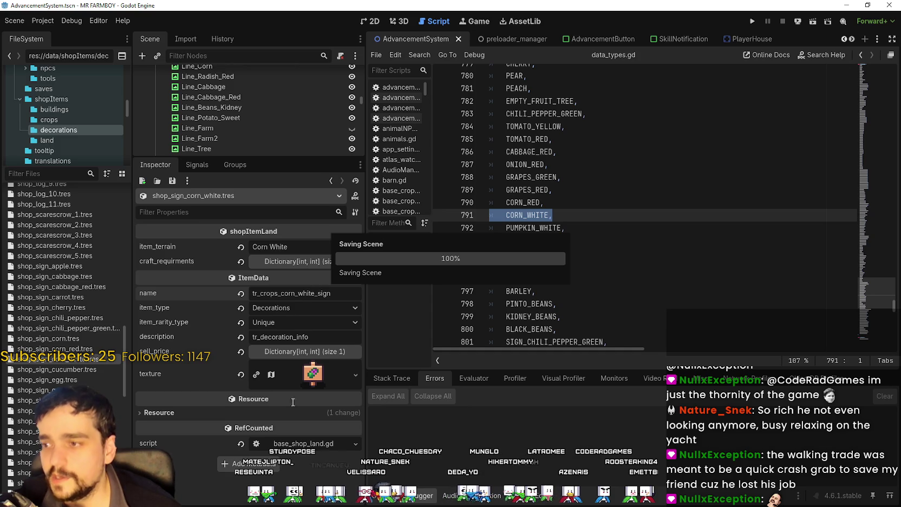
Choose the green sign tile as the texture region in the region editor and save
click(282, 380)
scroll(293, 396, down, 5)
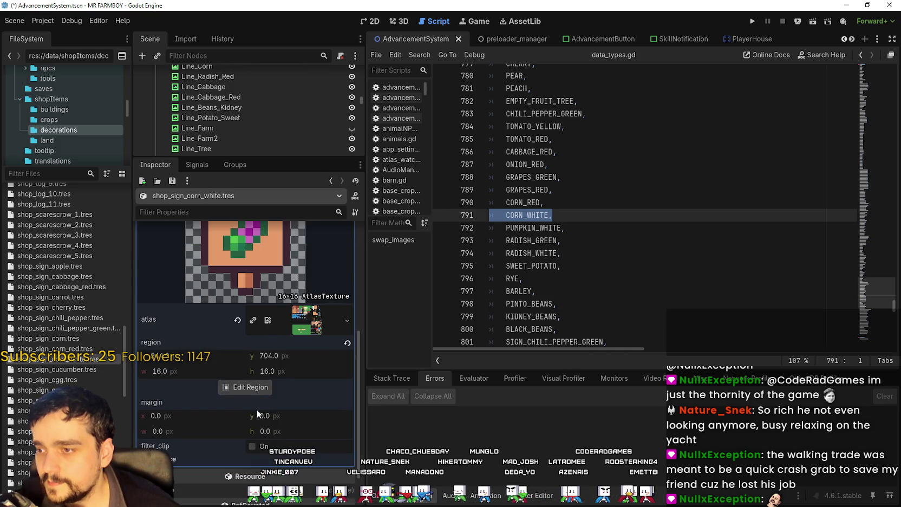
click(268, 383)
scroll(621, 275, up, 6)
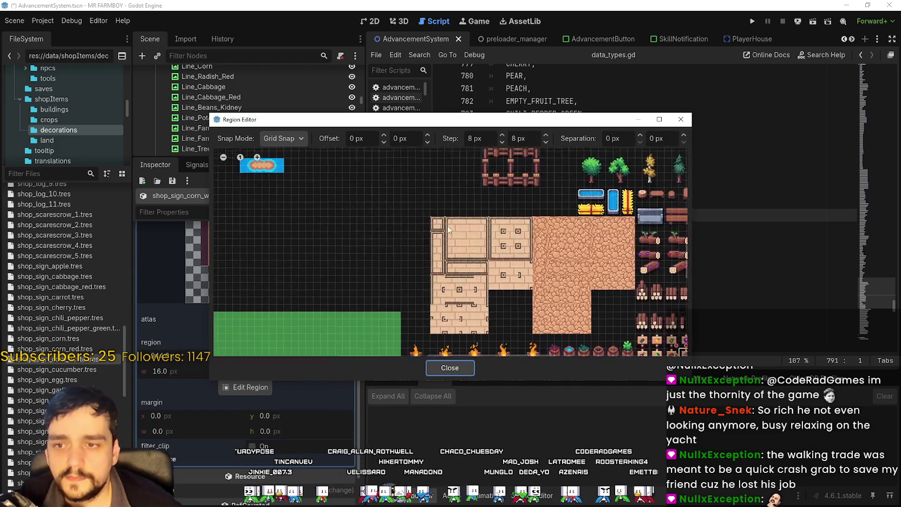
click(487, 297)
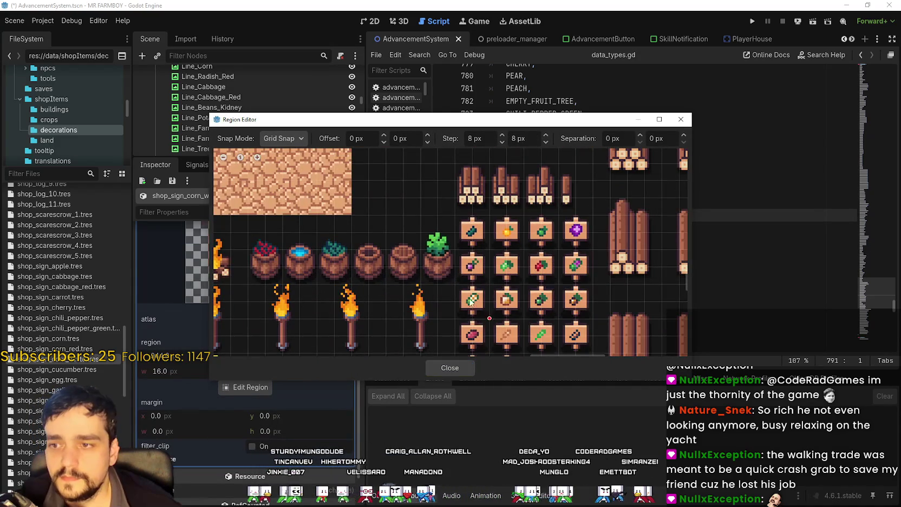
scroll(563, 272, up, 2)
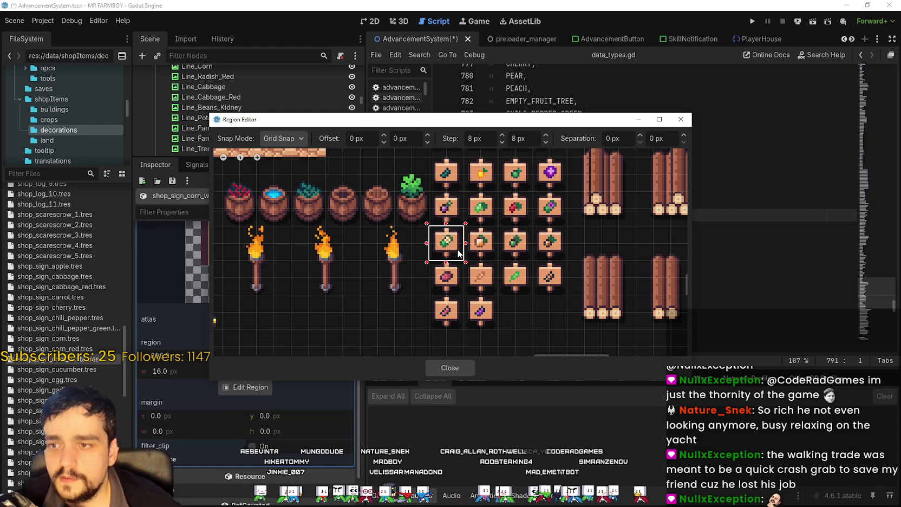
drag(469, 312, 507, 294)
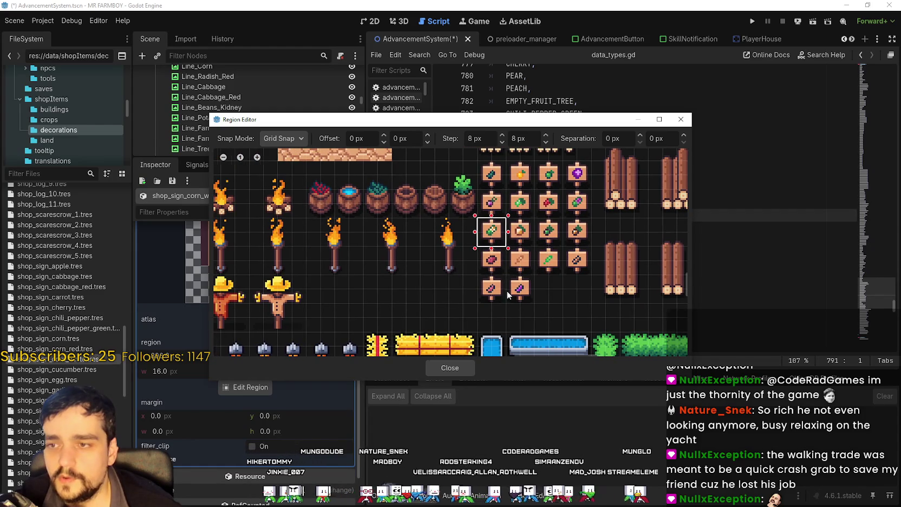
click(443, 368)
key(ctrl+s)
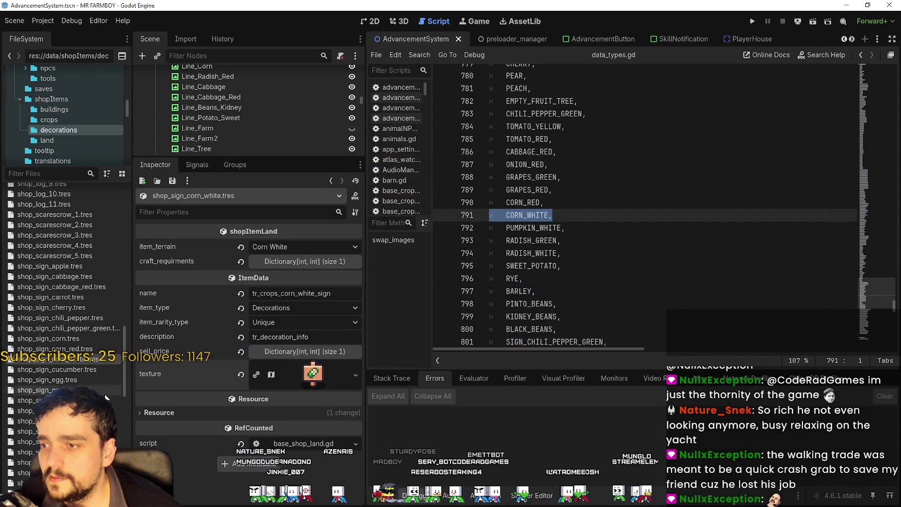
key(ctrl+s)
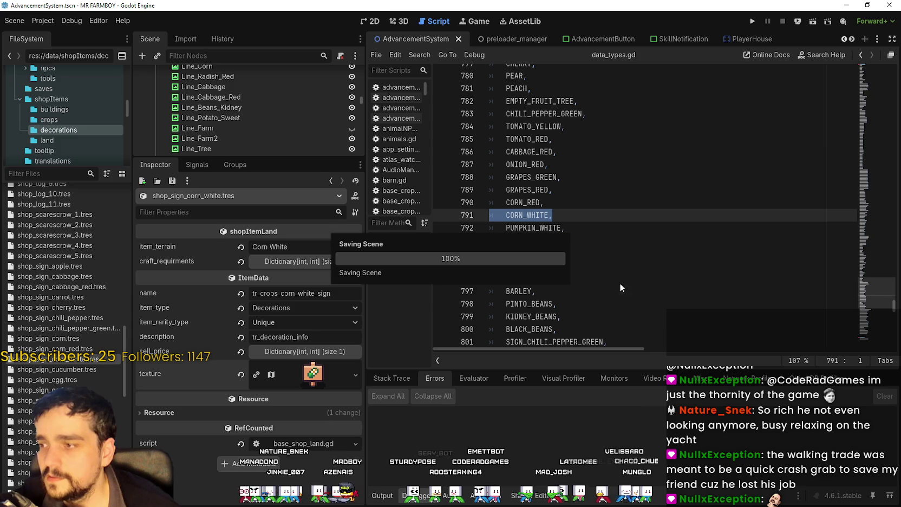
Duplicate shop_sign_pumpkin.tres as shop_sign_pumpkin_white.tres
drag(561, 227, 518, 228)
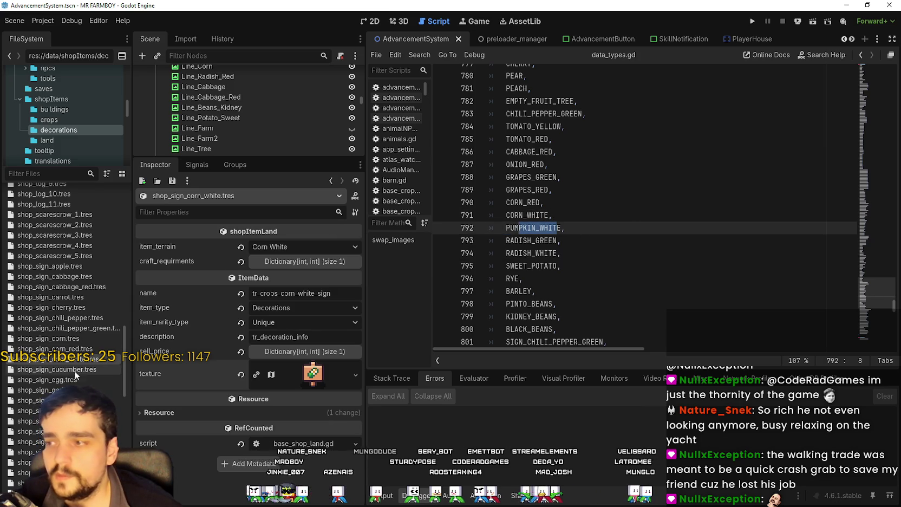
scroll(78, 303, down, 5)
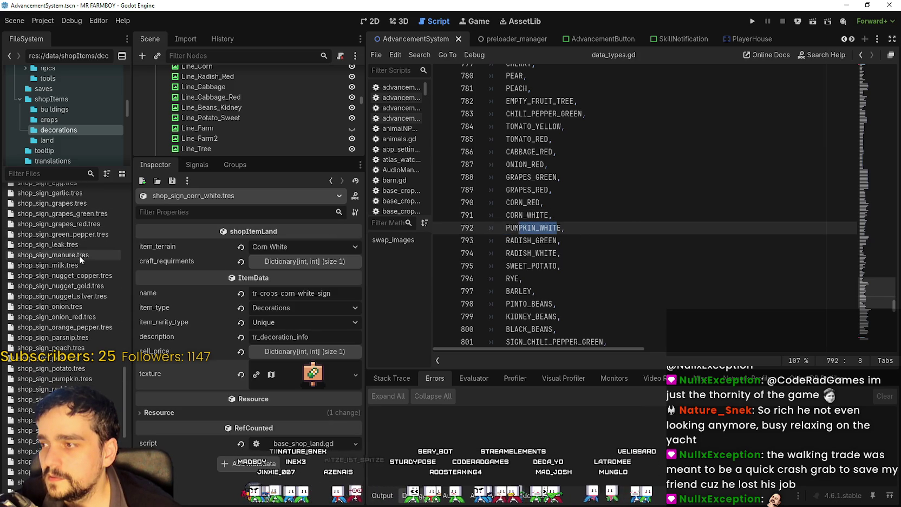
scroll(75, 287, down, 2)
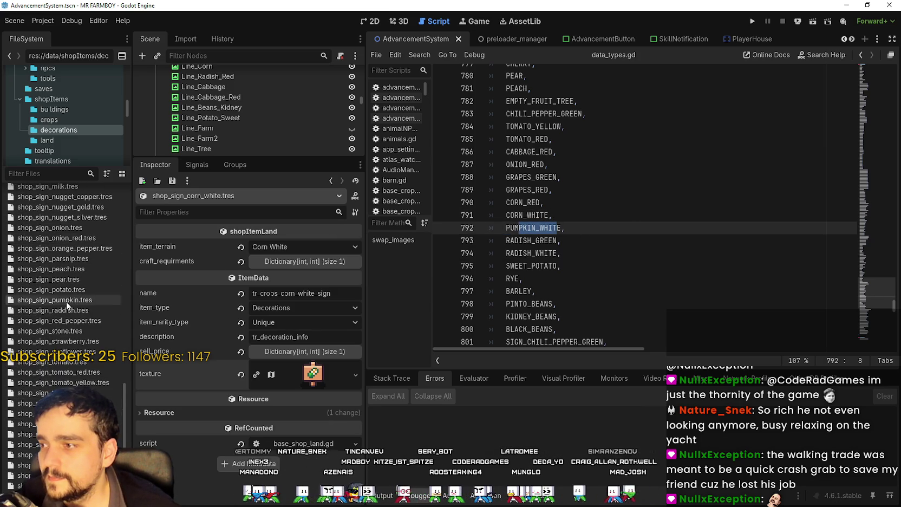
click(66, 302)
right_click(66, 302)
click(131, 406)
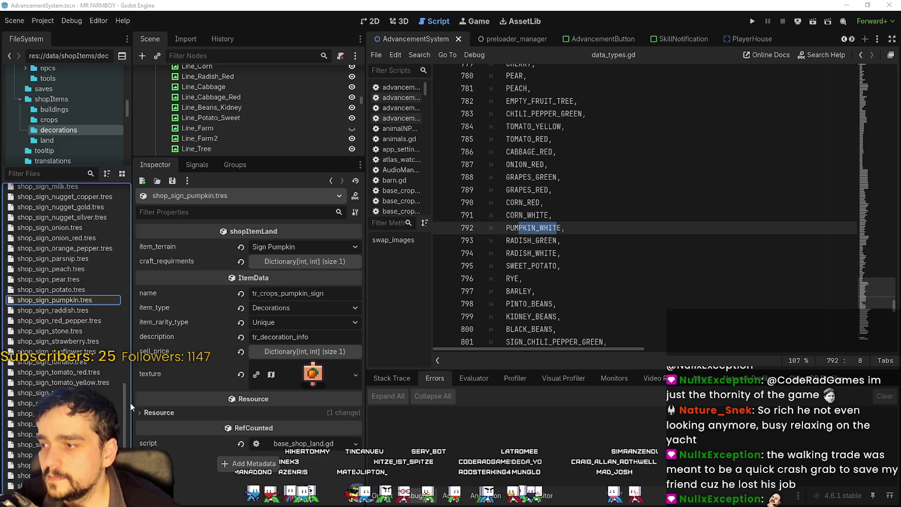
click(422, 277)
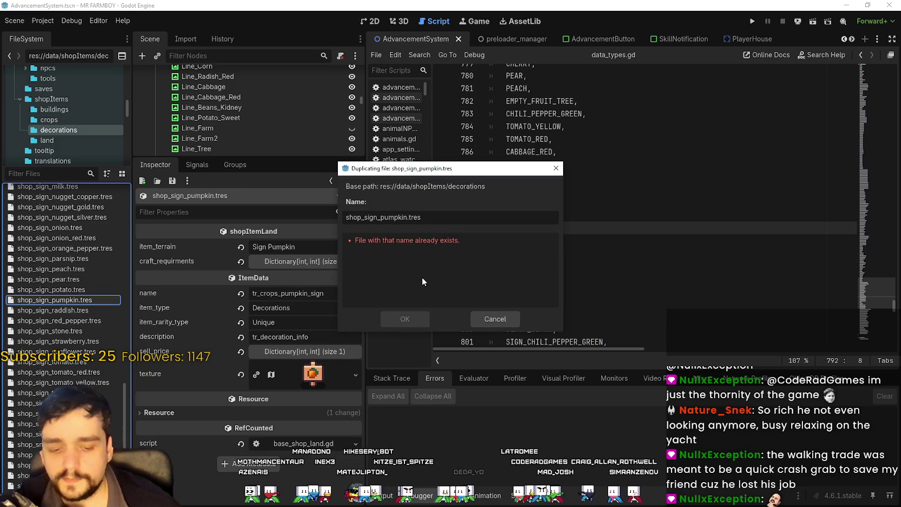
text(_white)
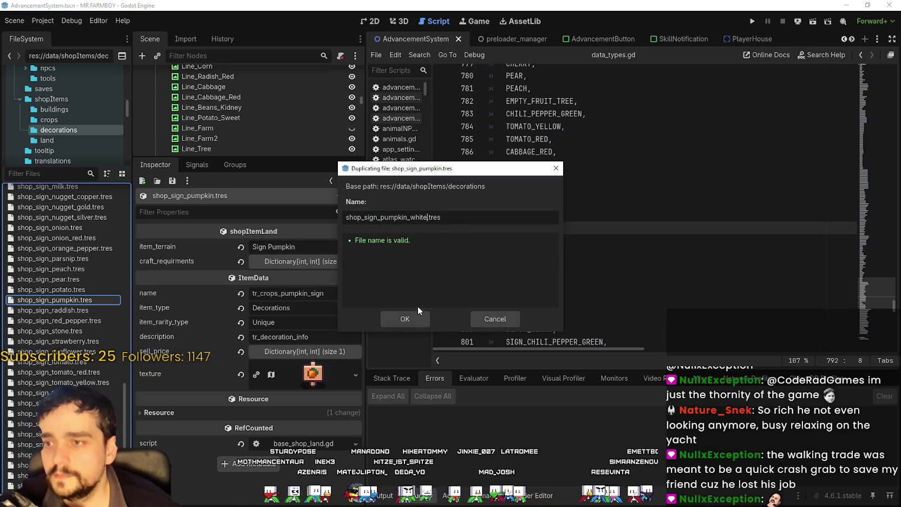
click(411, 313)
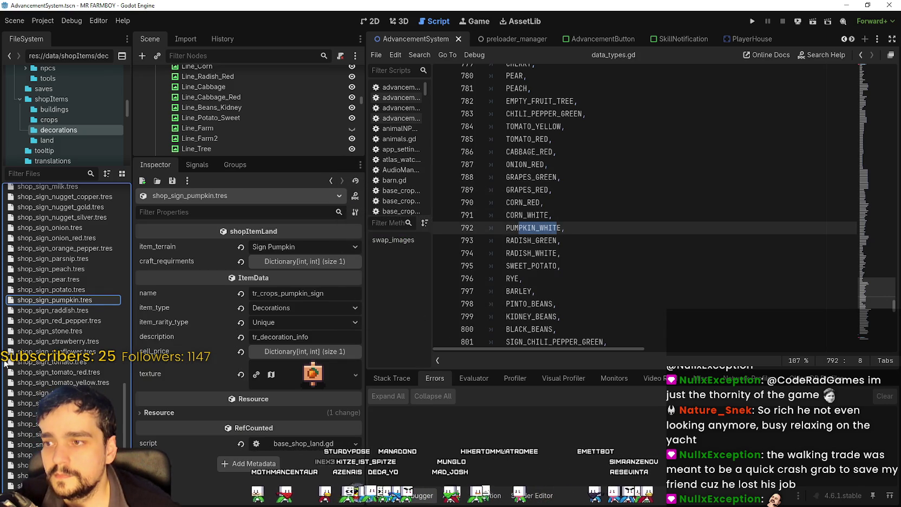
Set the terrain to Sign Pumpkin White, rename it tr_crops_pumpkin_white_sign, and save
click(65, 310)
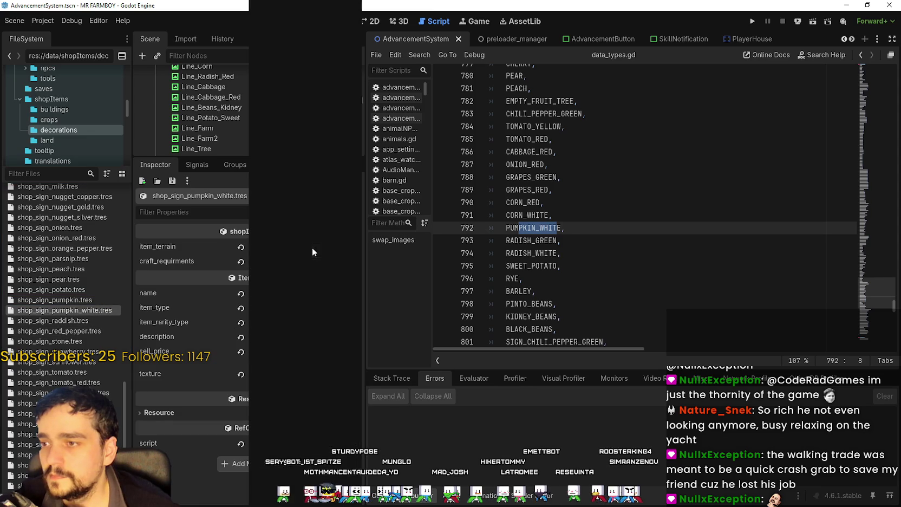
drag(355, 79, 352, 419)
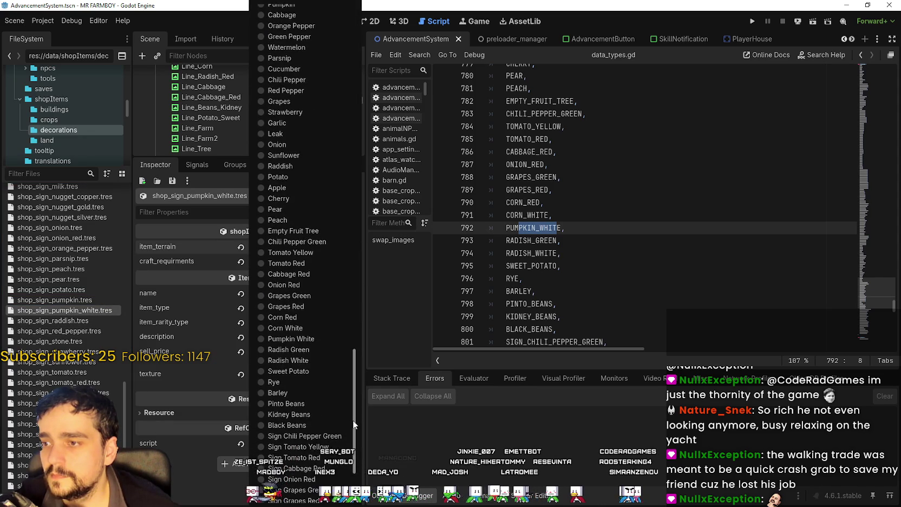
scroll(346, 440, up, 5)
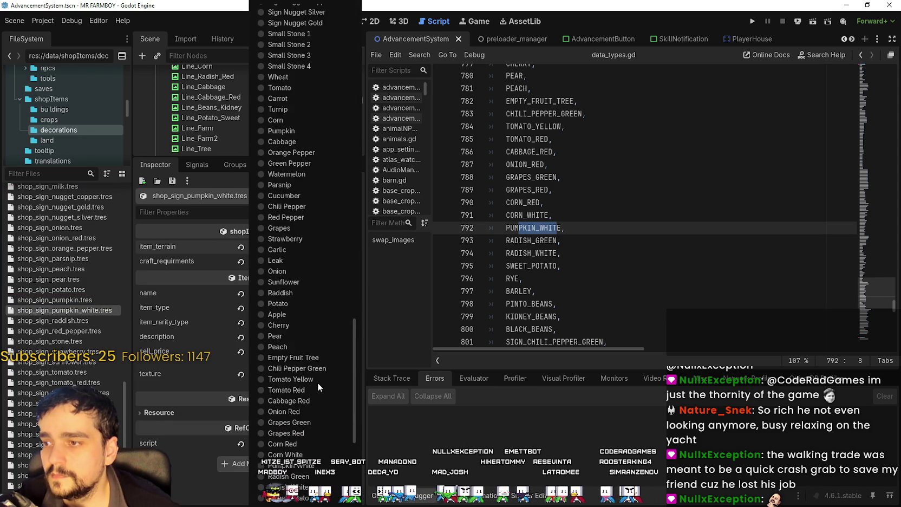
scroll(317, 382, down, 10)
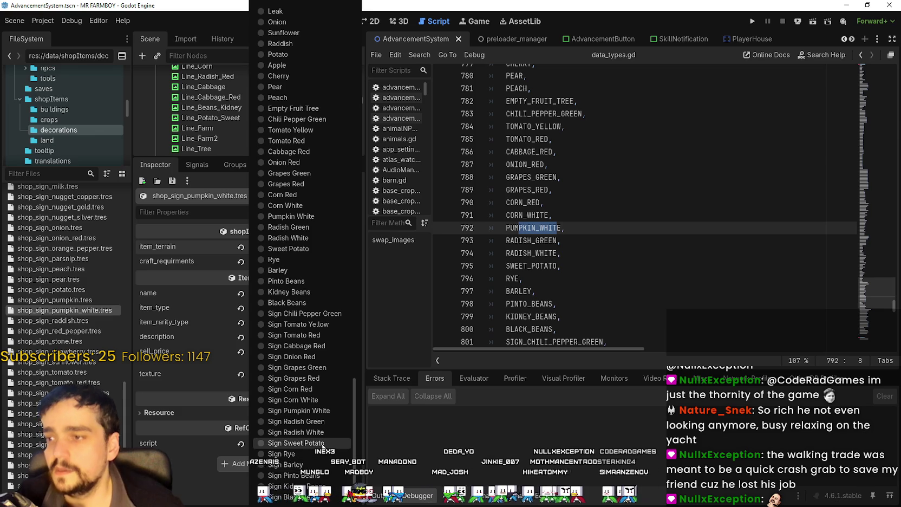
click(312, 410)
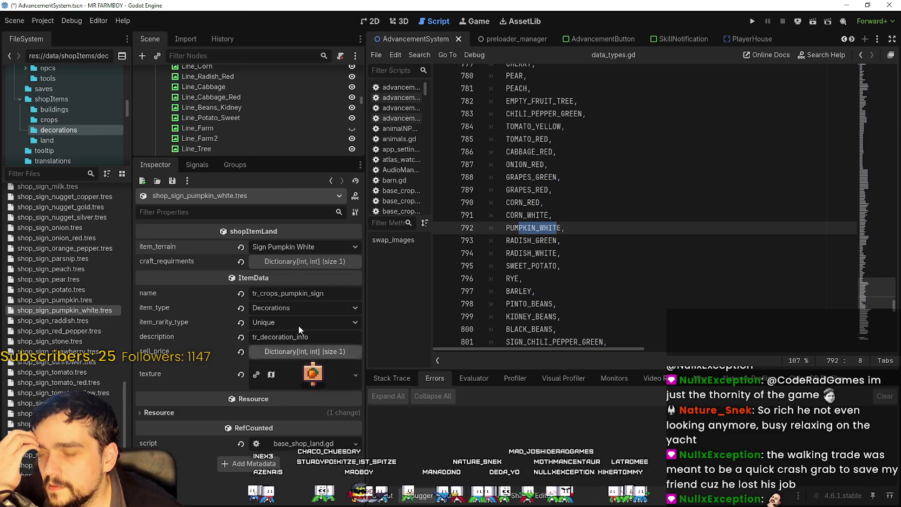
click(308, 293)
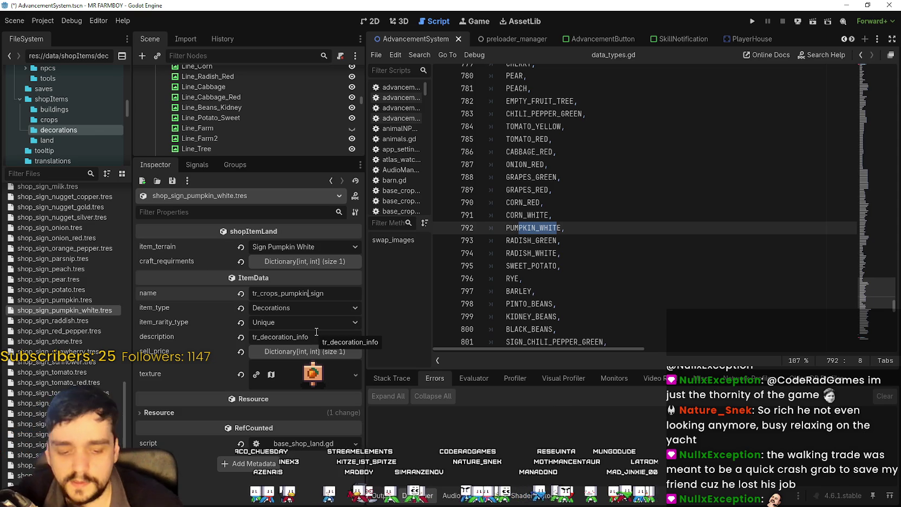
text(_white)
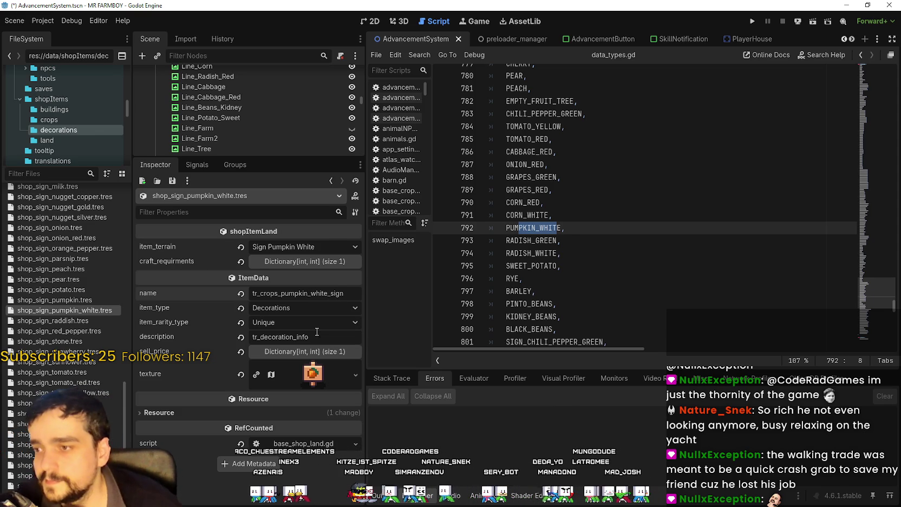
key(ctrl+s)
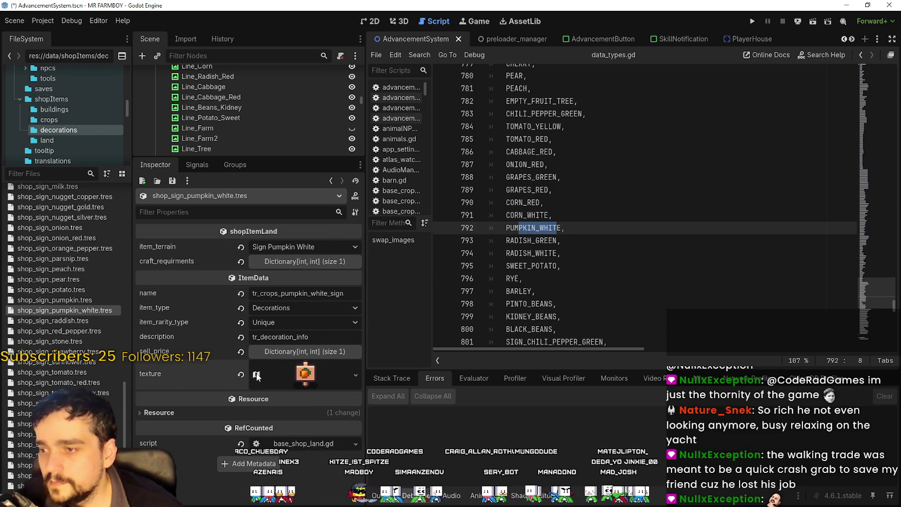
Check the sign texture's atlas region without changing it, then save the scene
click(287, 375)
scroll(269, 348, down, 5)
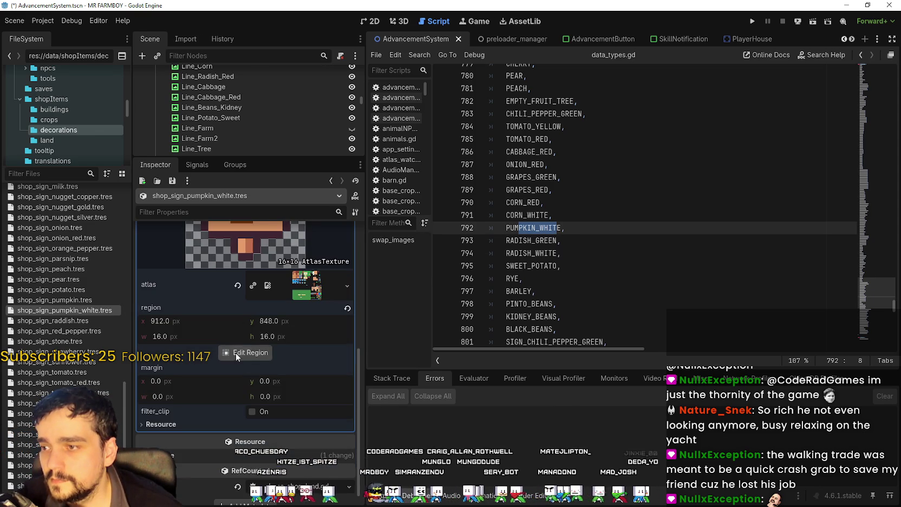
click(246, 352)
scroll(637, 293, down, 3)
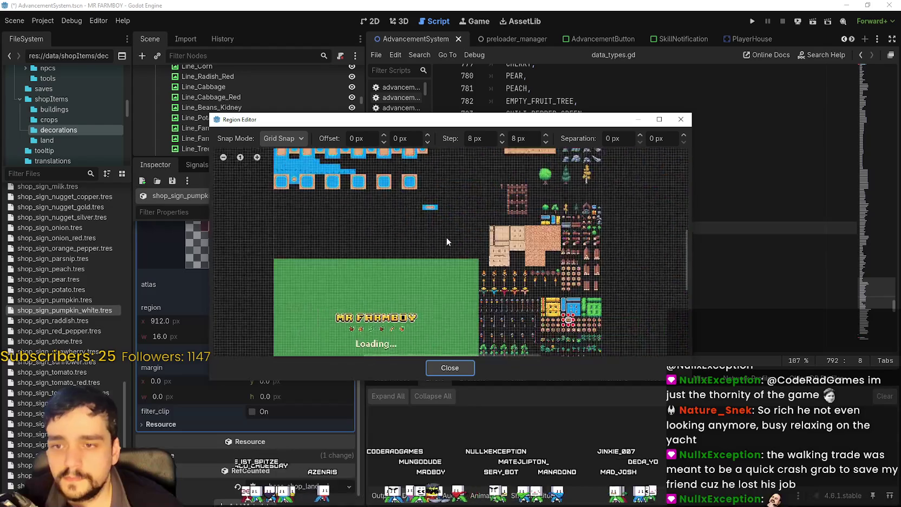
scroll(446, 237, up, 5)
scroll(487, 305, up, 3)
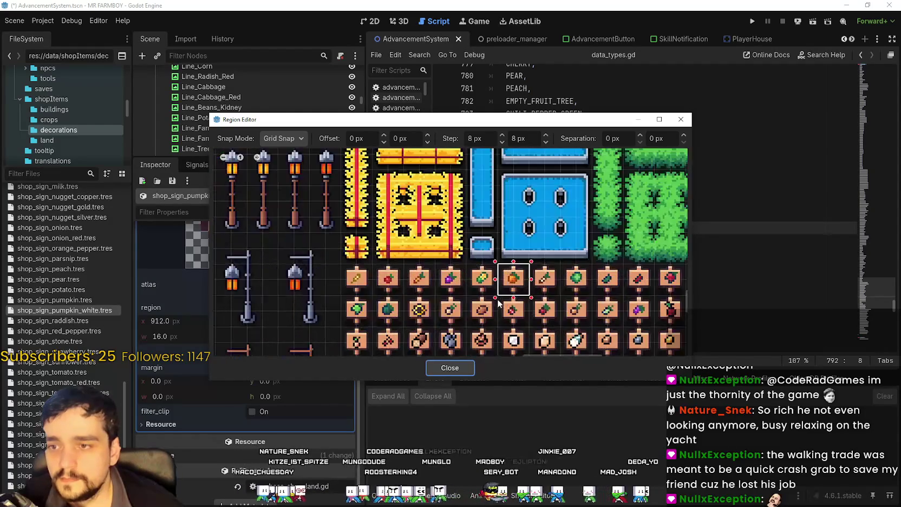
scroll(487, 305, down, 2)
scroll(606, 184, up, 2)
scroll(607, 184, up, 2)
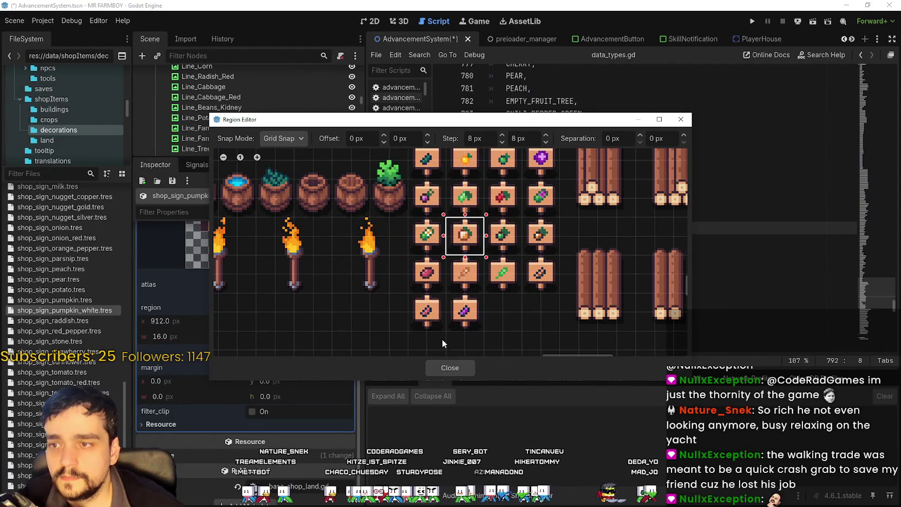
click(447, 367)
key(ctrl+s)
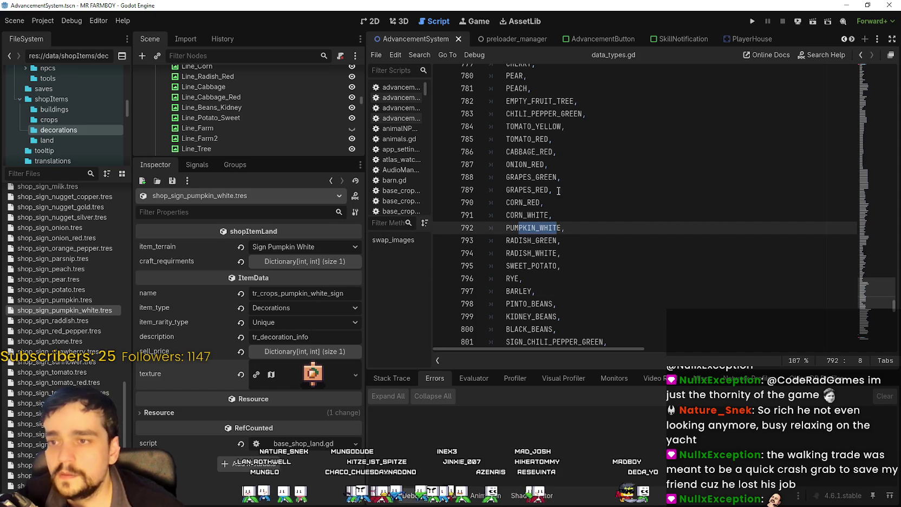
Set shop_sign_corn_white.tres terrain to Sign Corn White and save
drag(541, 215, 510, 215)
scroll(65, 270, up, 5)
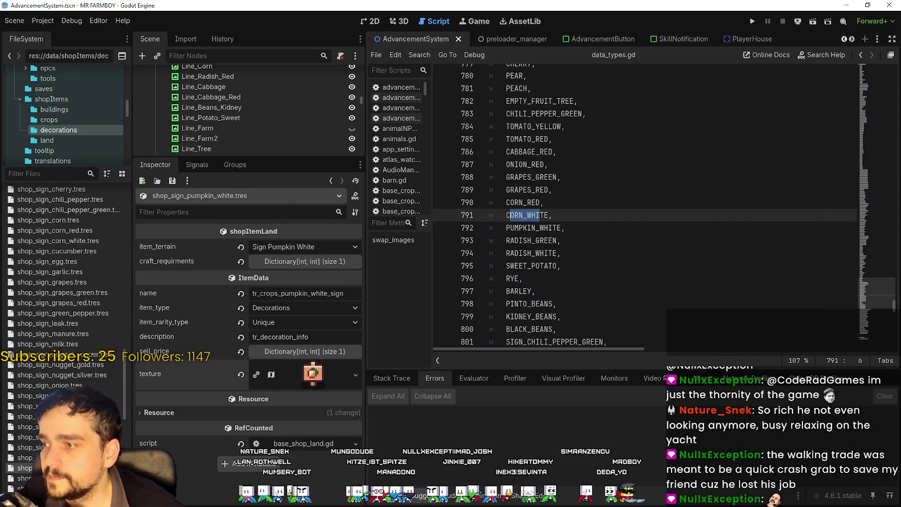
scroll(73, 257, up, 1)
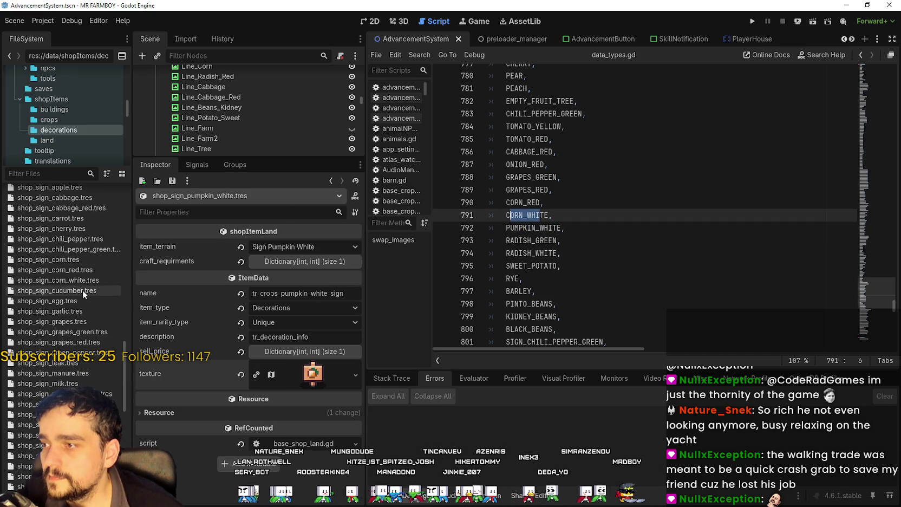
click(85, 280)
click(314, 244)
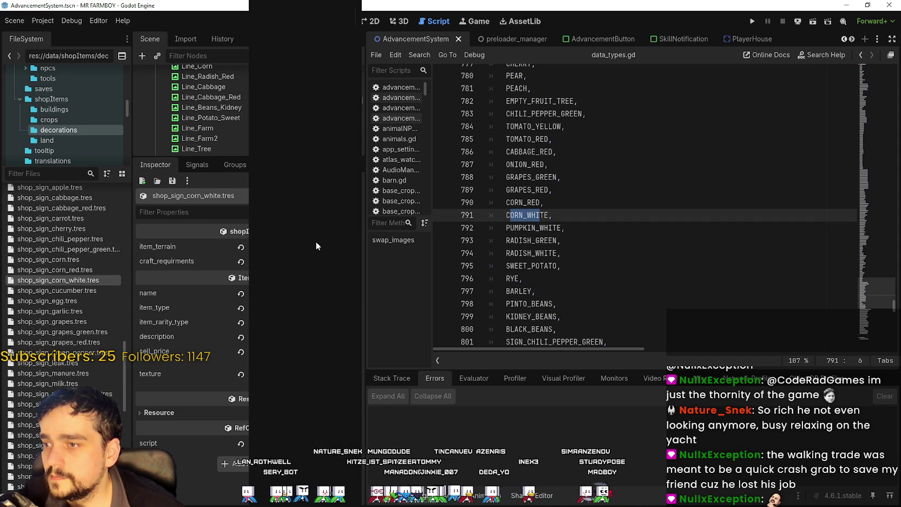
drag(351, 103, 355, 433)
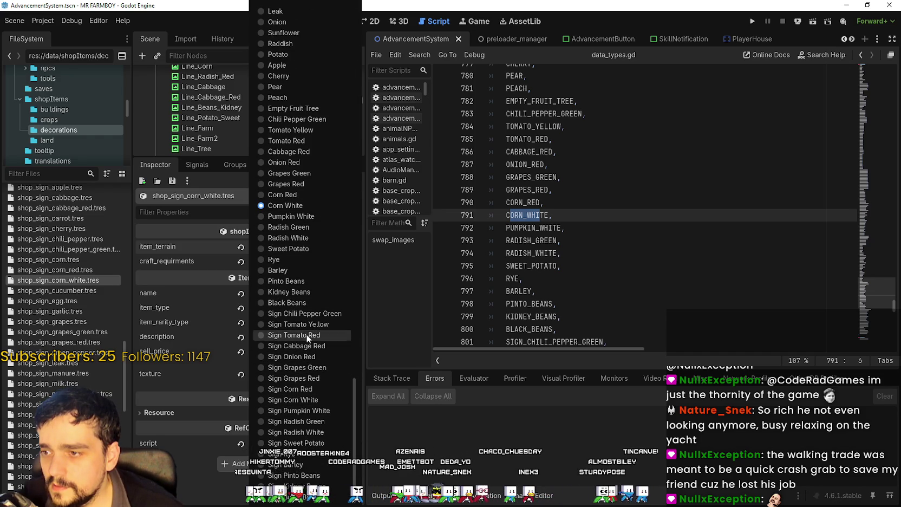
click(275, 397)
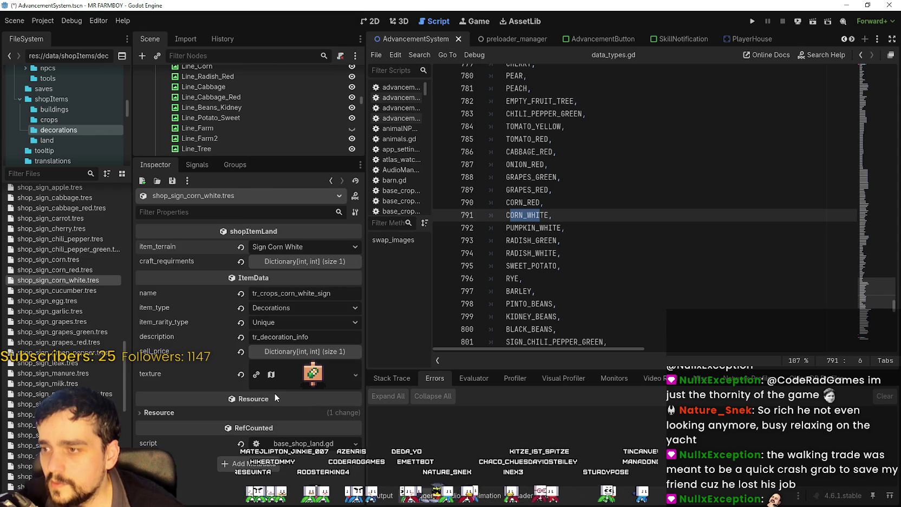
key(ctrl+s)
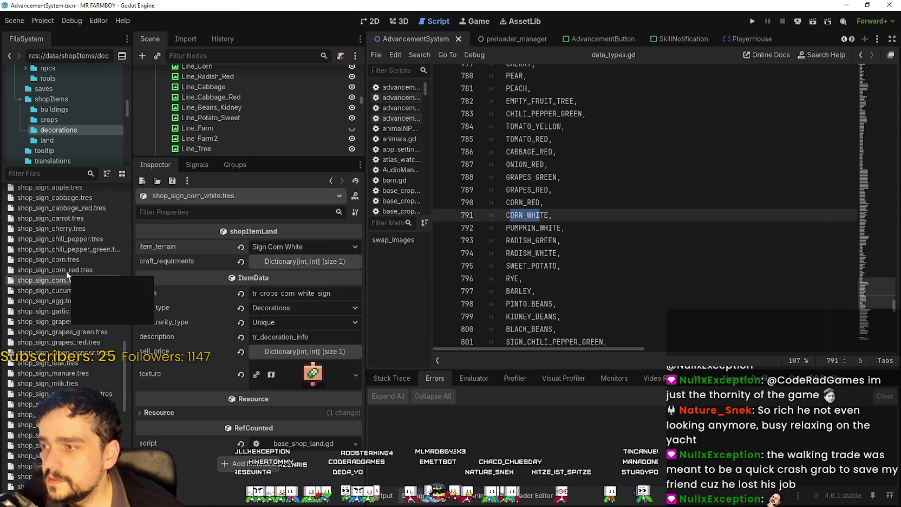
Set shop_sign_corn_red.tres terrain to Sign Corn Red and save
click(66, 271)
click(346, 242)
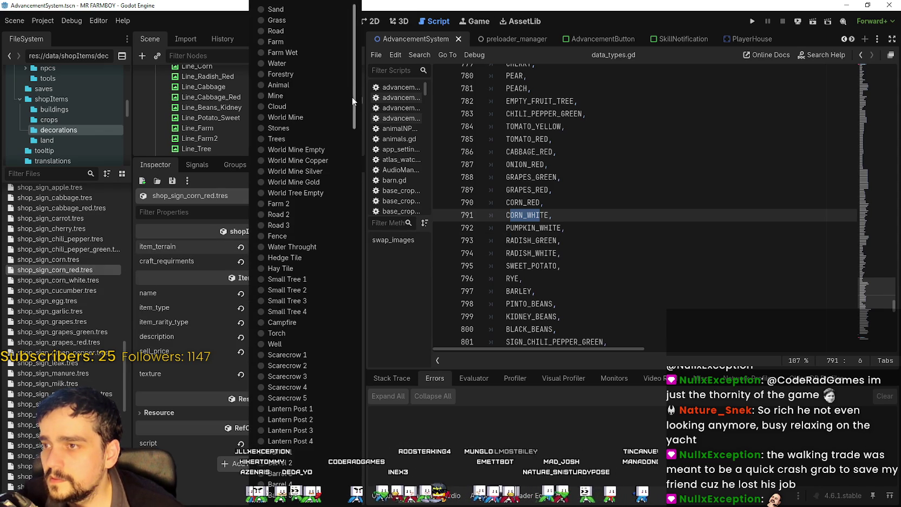
drag(351, 98, 327, 439)
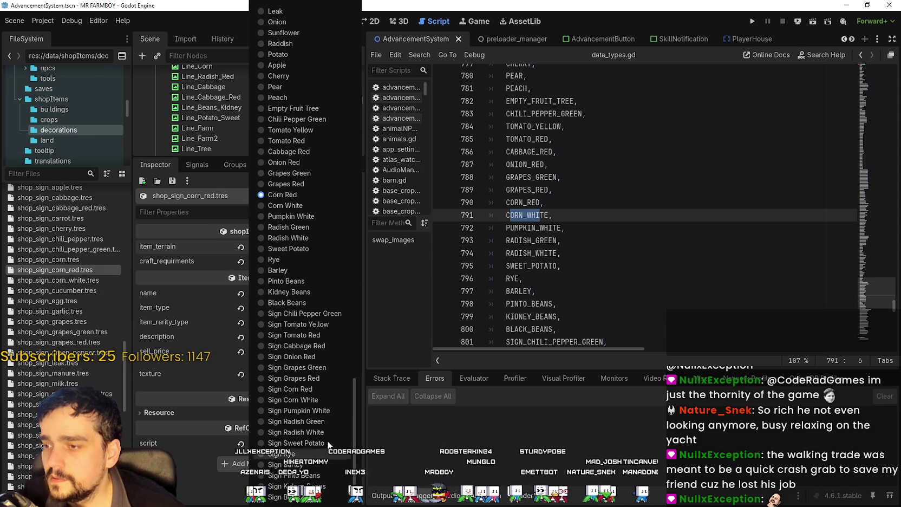
click(292, 393)
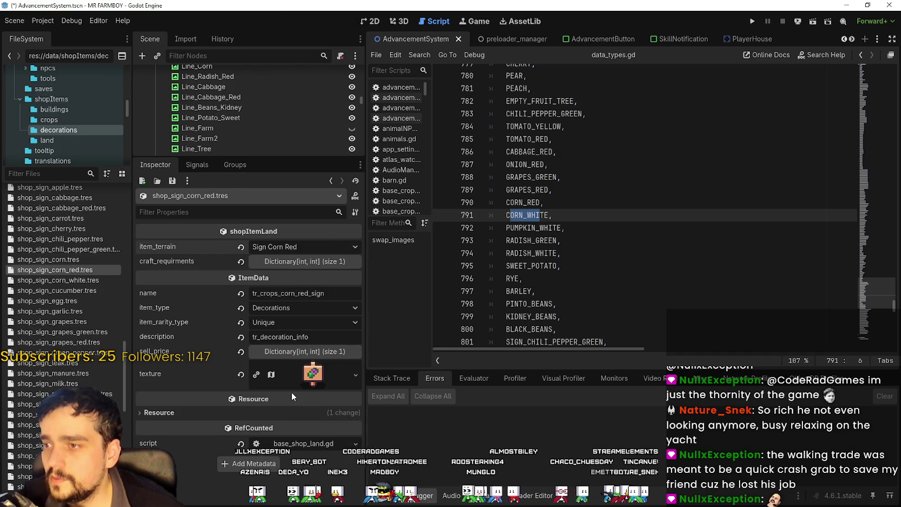
key(ctrl+s)
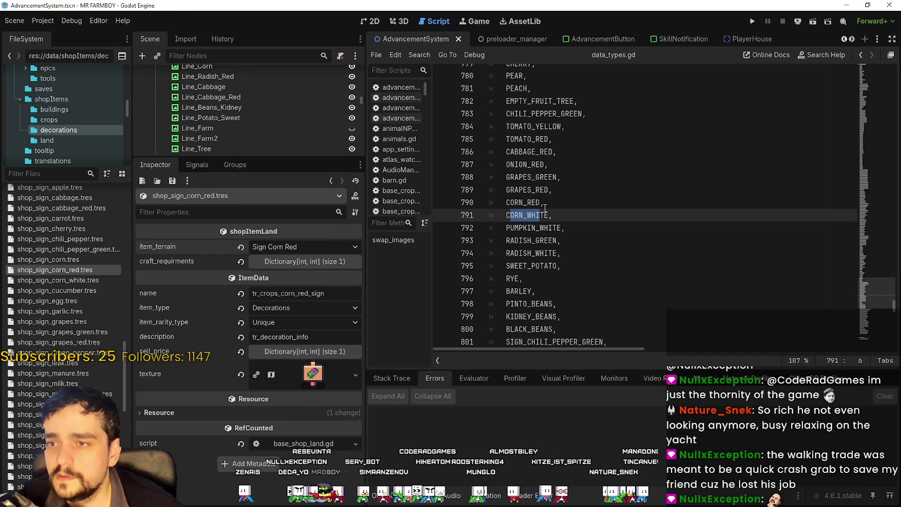
Set shop_sign_grapes_red.tres terrain to Sign Grapes Red and save
drag(552, 189, 519, 190)
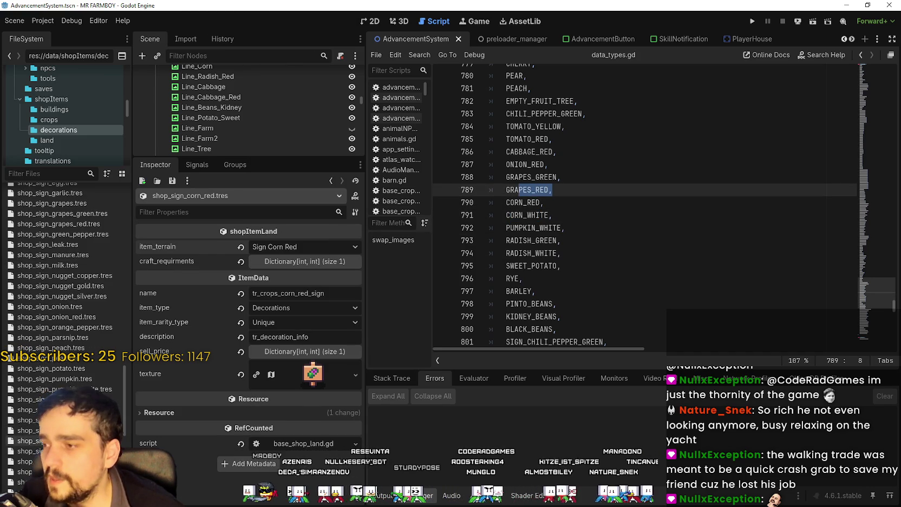
scroll(104, 378, down, 3)
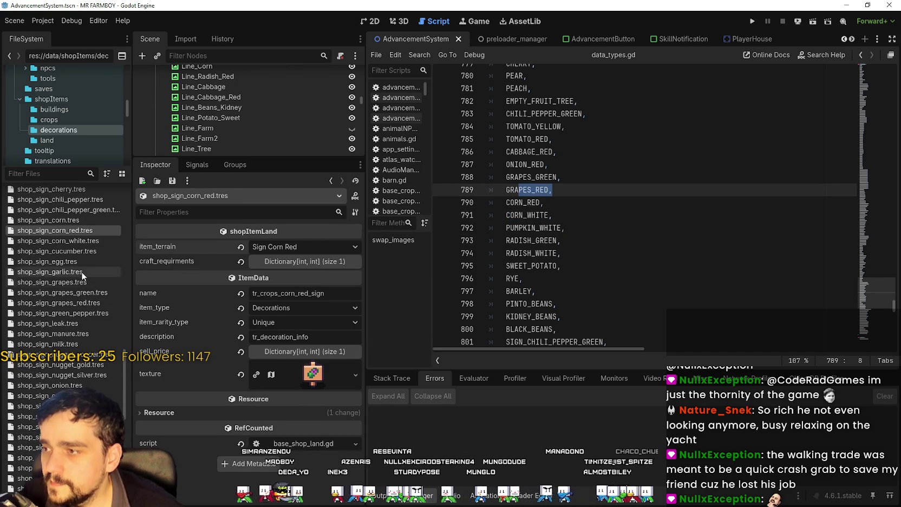
click(81, 304)
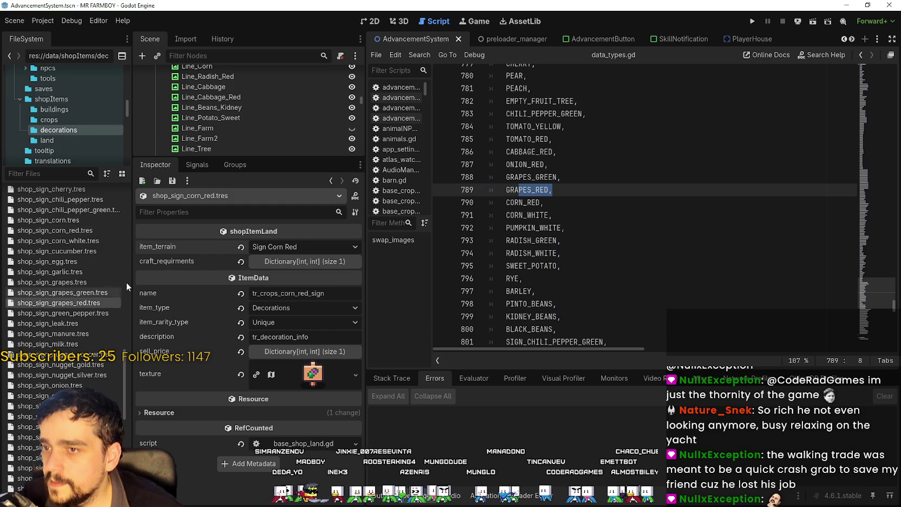
click(301, 246)
scroll(325, 422, down, 1)
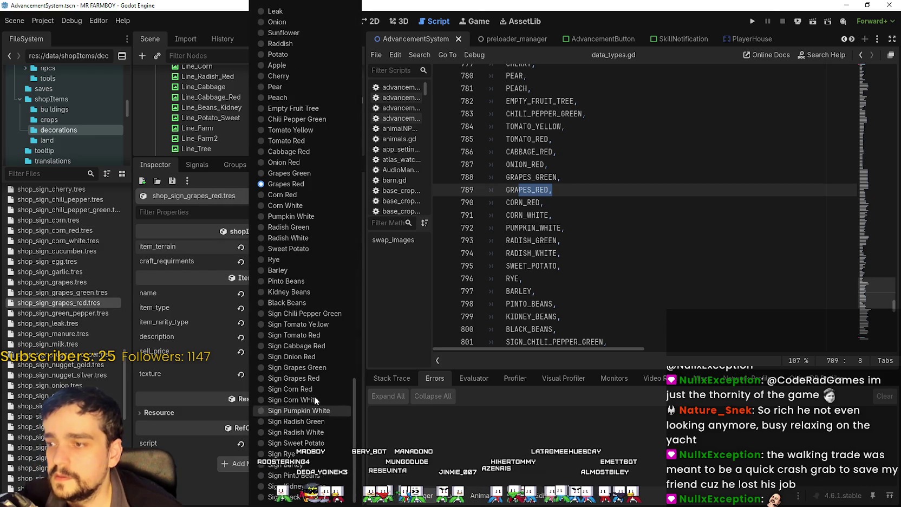
click(313, 379)
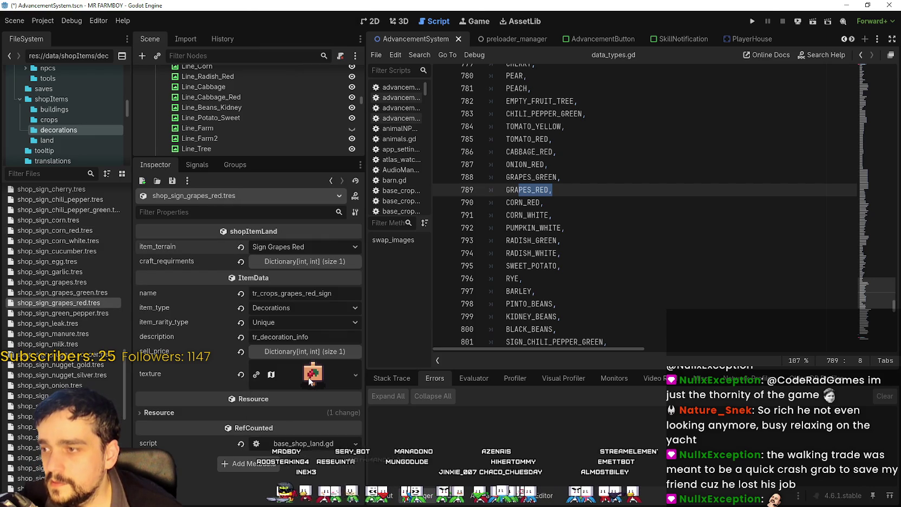
key(ctrl+s)
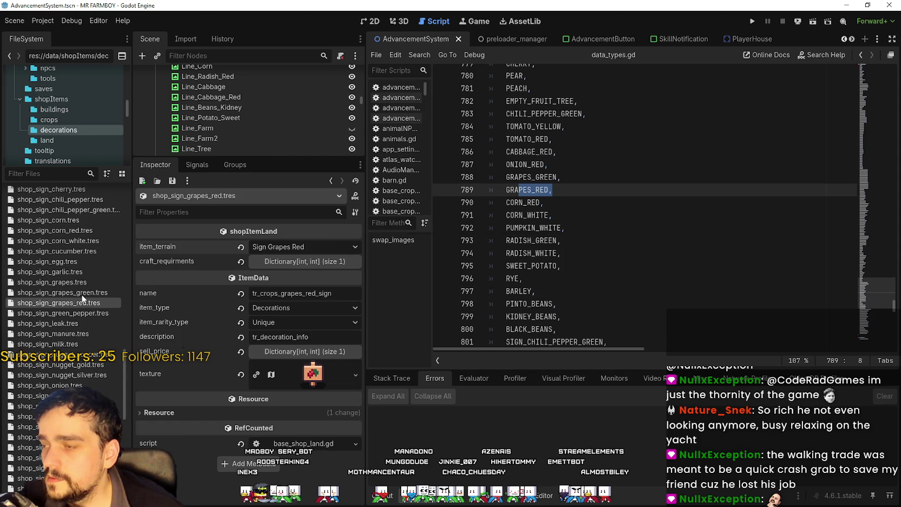
Set shop_sign_grapes_green.tres terrain to Sign Grapes Green and save
click(81, 293)
click(341, 244)
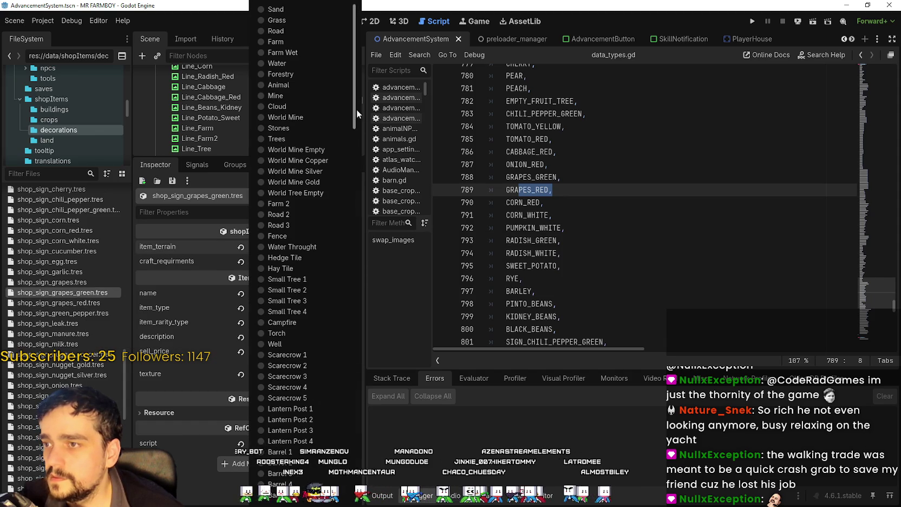
scroll(325, 217, down, 10)
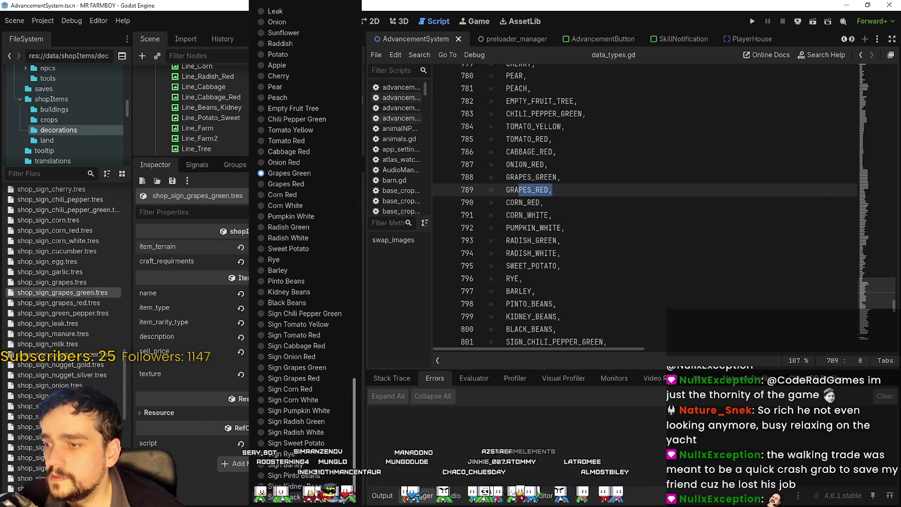
click(309, 368)
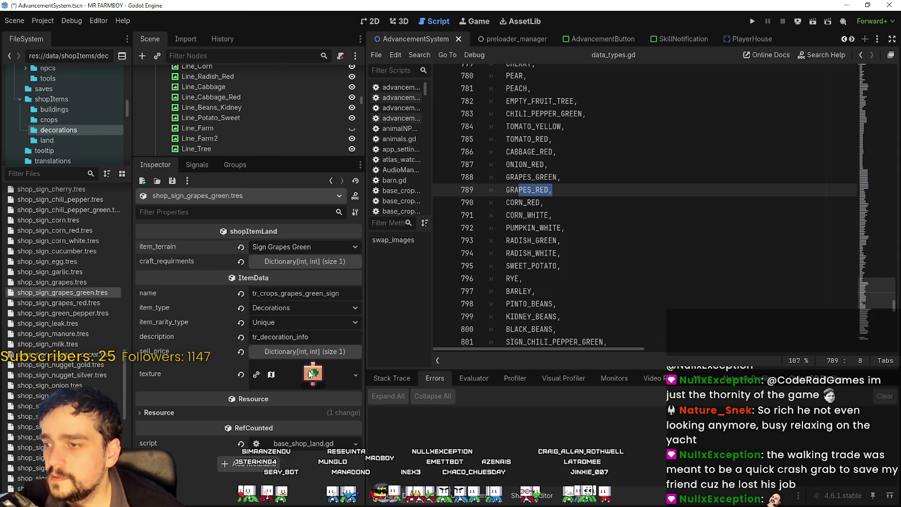
key(ctrl+s)
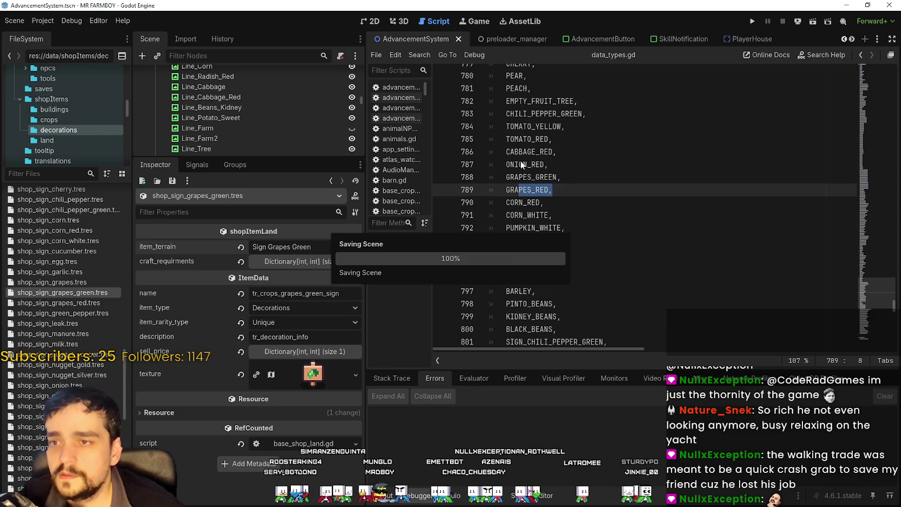
Set shop_sign_onion_red.tres terrain to Sign Onion Red and save
click(517, 164)
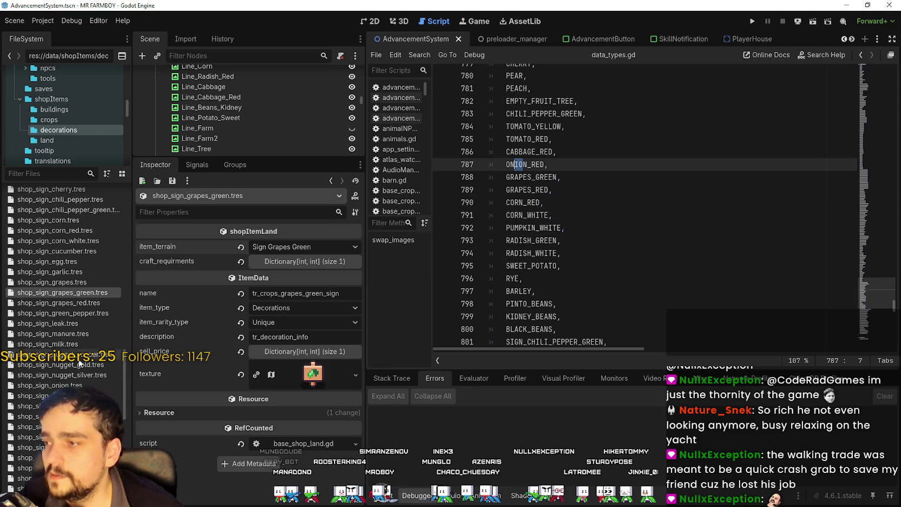
scroll(88, 313, up, 2)
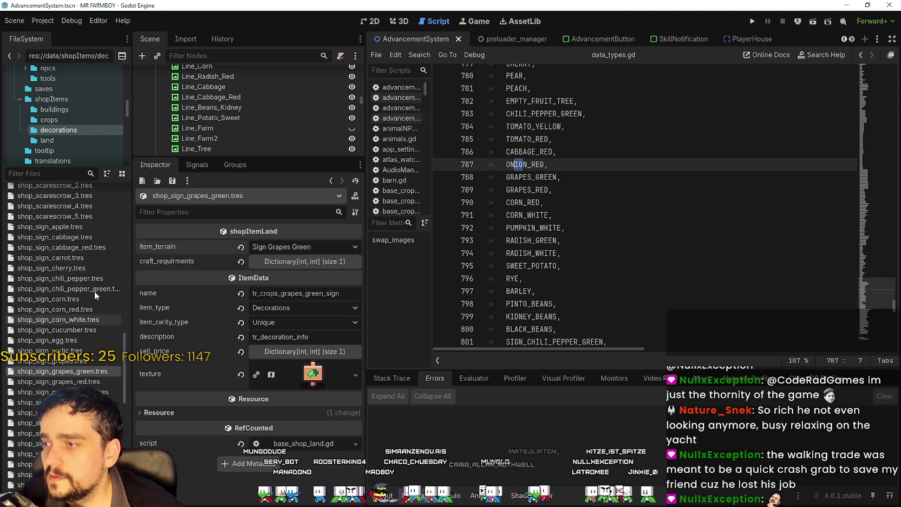
scroll(70, 327, down, 4)
click(82, 358)
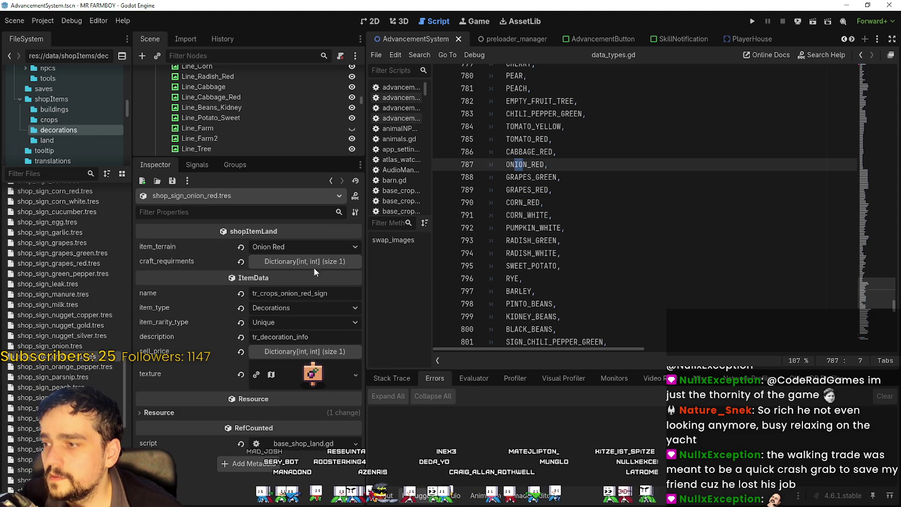
click(323, 246)
drag(353, 110, 357, 476)
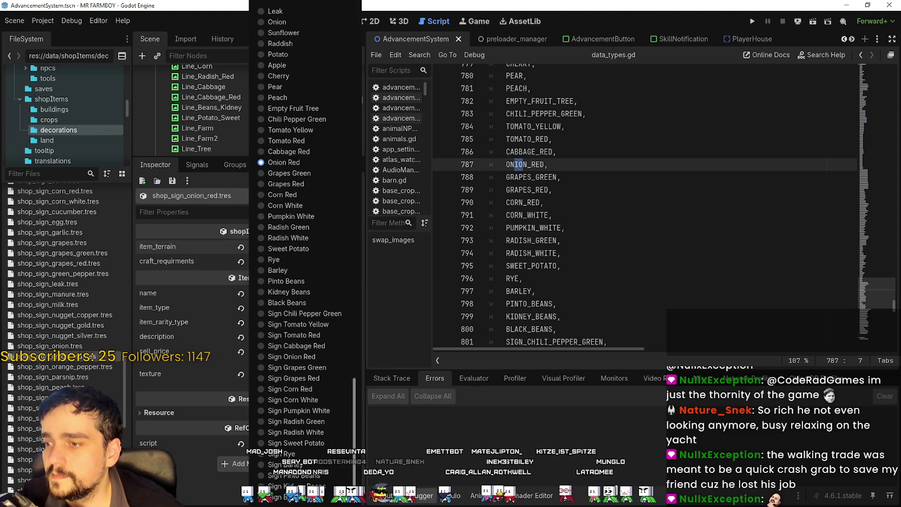
click(315, 359)
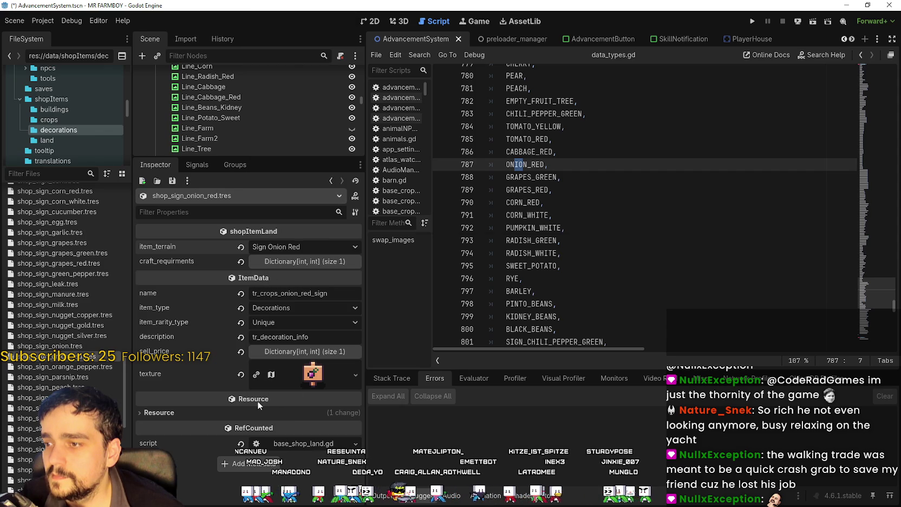
key(ctrl+s)
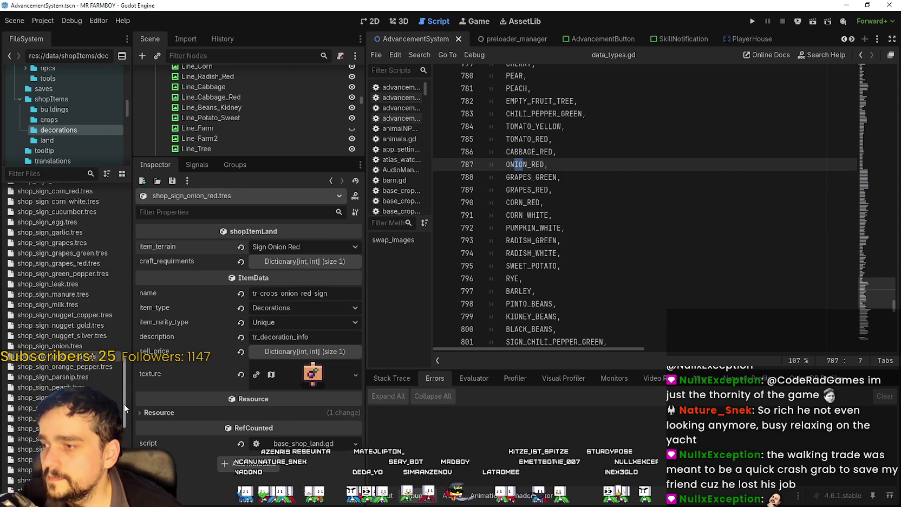
Review the cabbage red, tomato red, tomato yellow and chili pepper green sign resources, then save
drag(124, 404, 132, 341)
scroll(134, 360, down, 5)
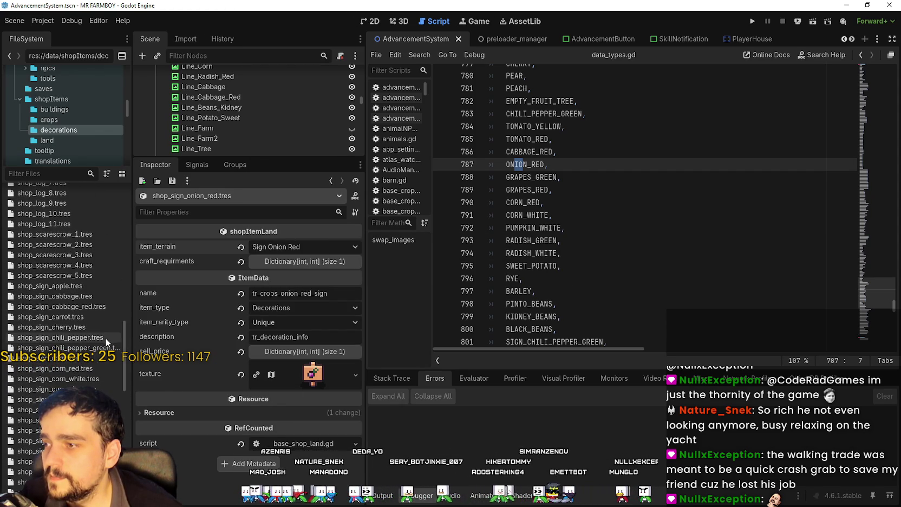
click(89, 305)
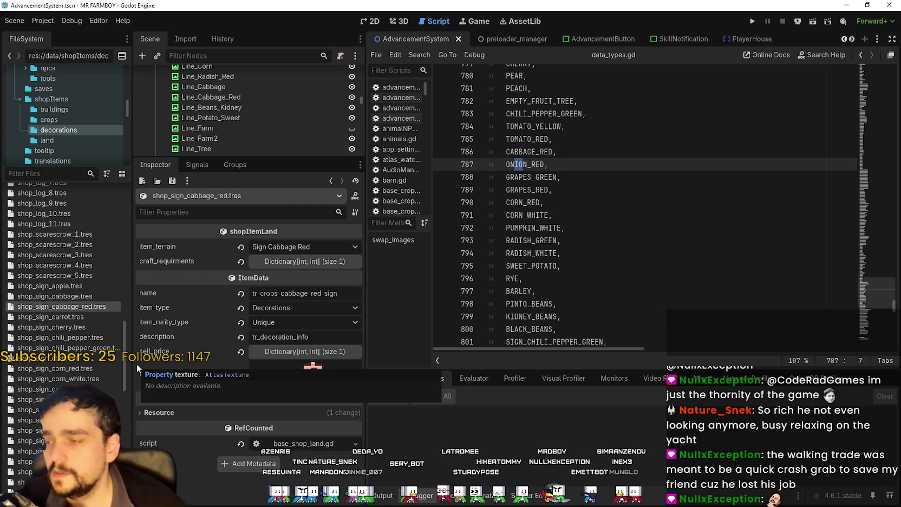
scroll(67, 388, down, 5)
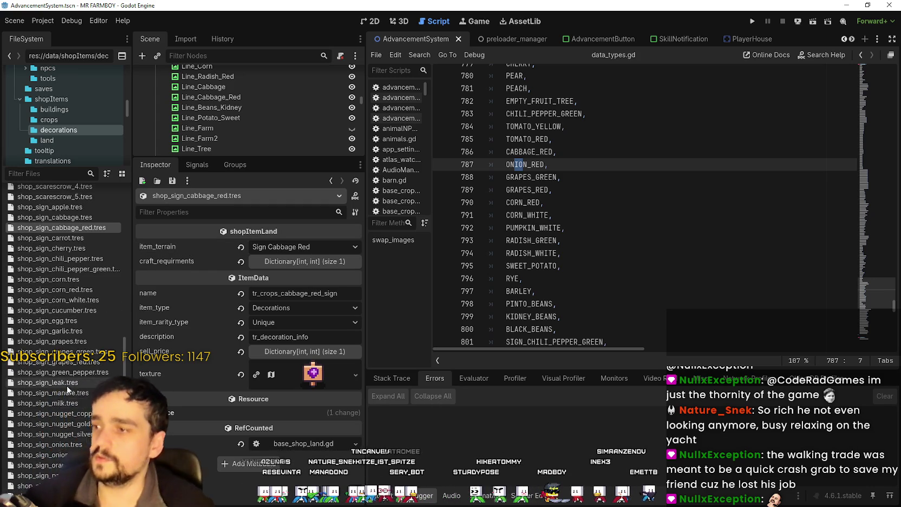
scroll(67, 389, down, 8)
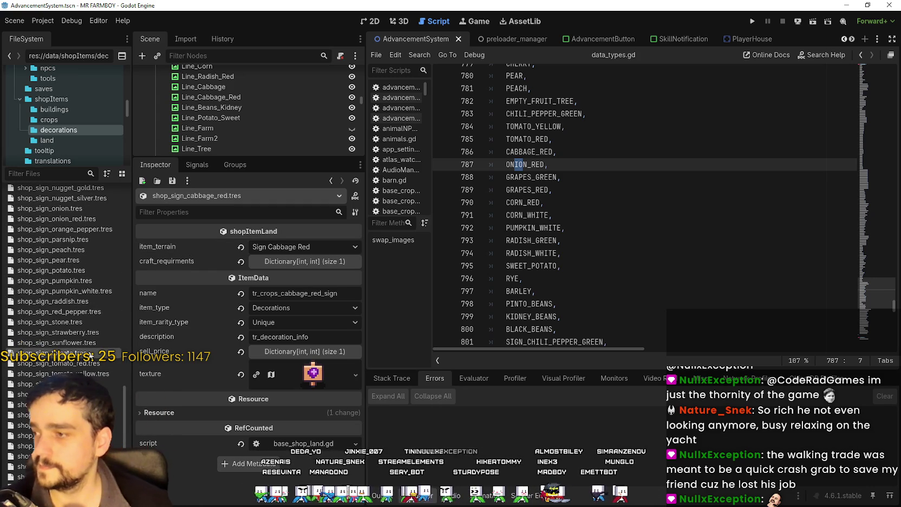
click(91, 354)
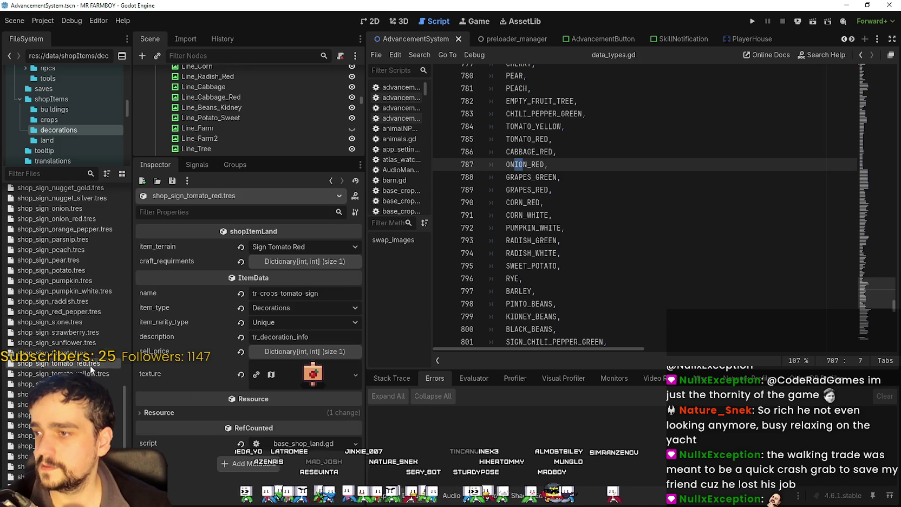
click(91, 374)
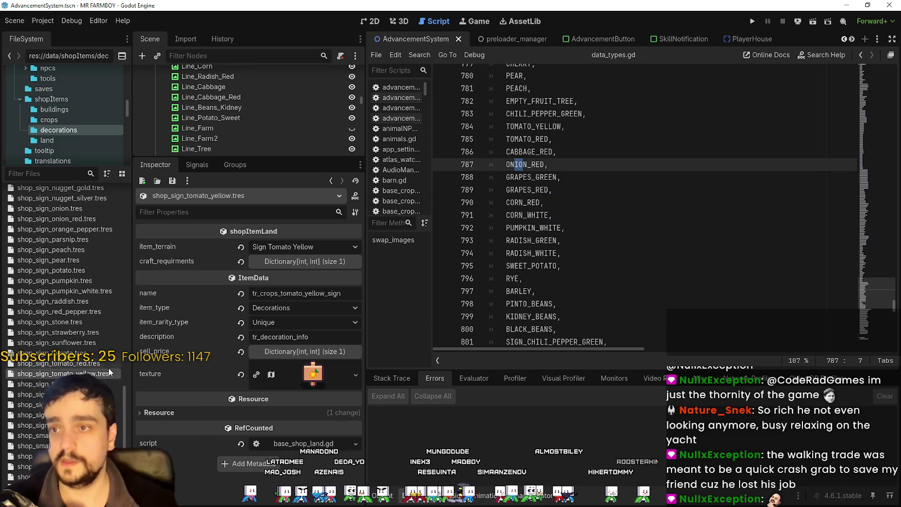
scroll(99, 369, up, 10)
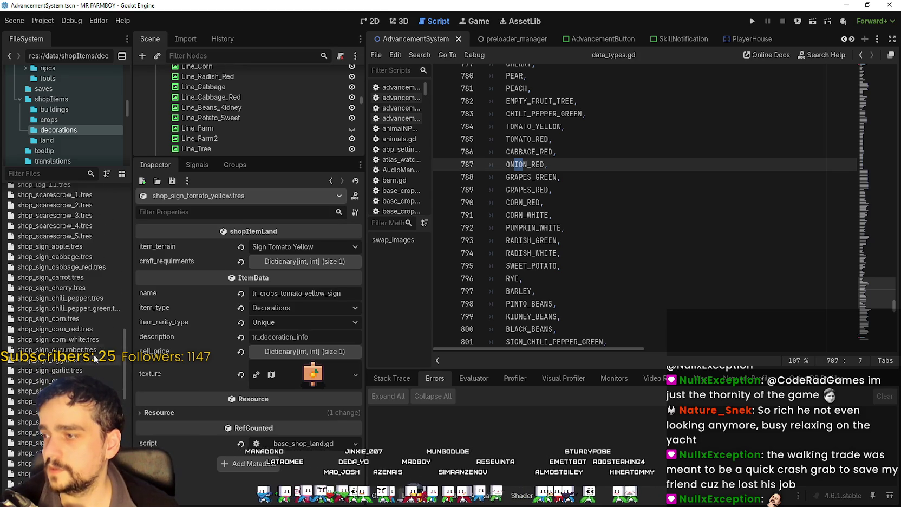
click(93, 310)
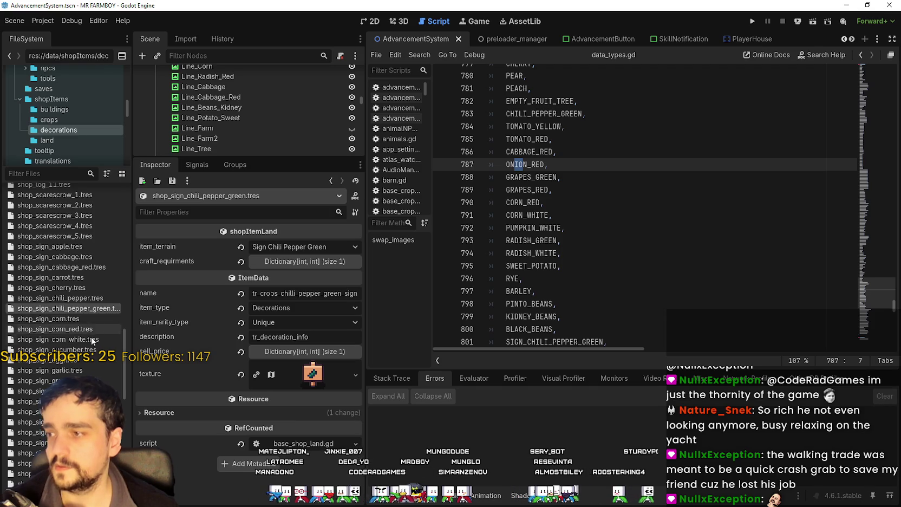
scroll(91, 341, down, 5)
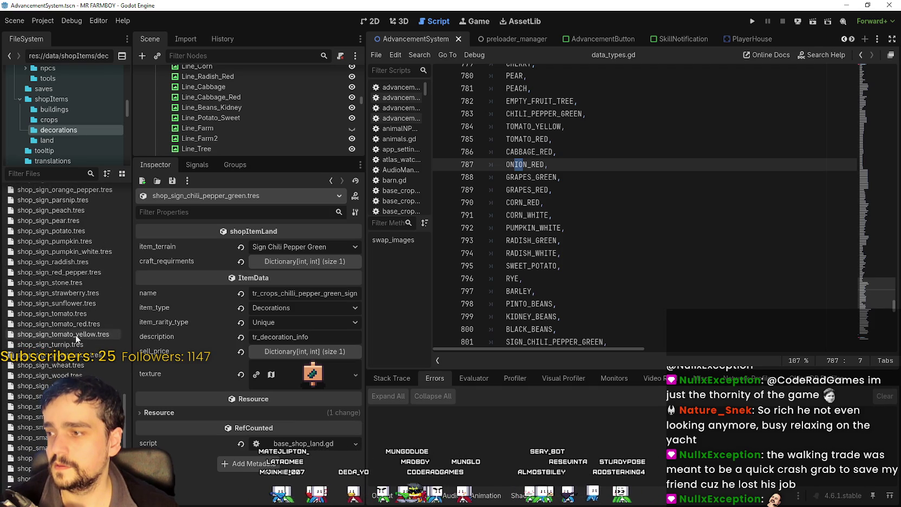
click(80, 334)
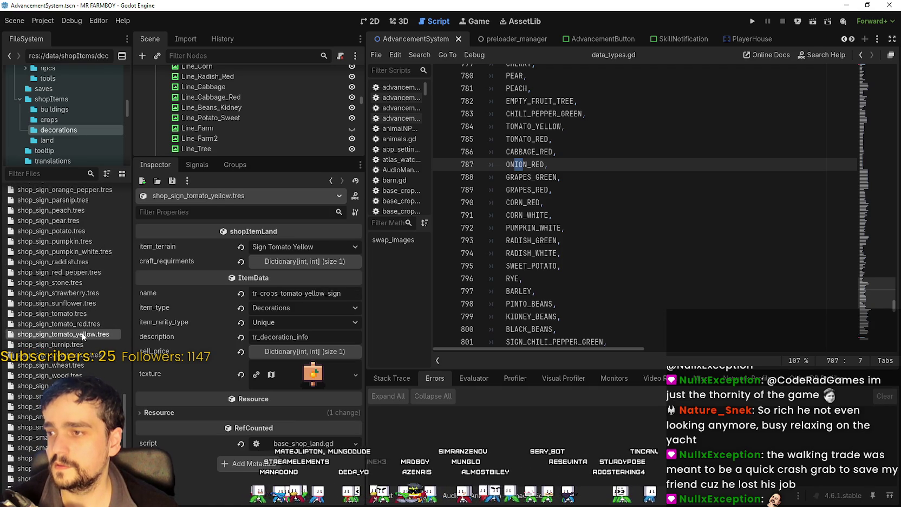
key(ctrl+s)
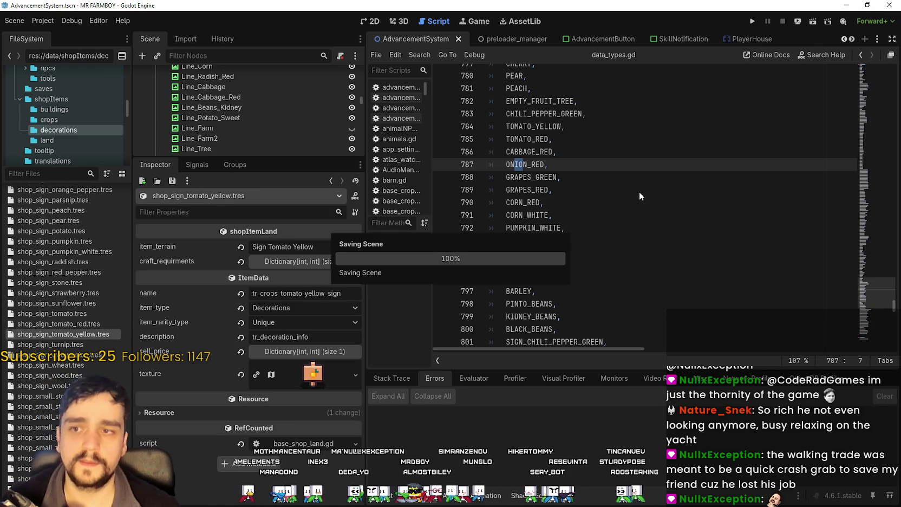
Locate the RADISH_GREEN entry in the data_types.gd terrain list
click(628, 240)
scroll(614, 259, down, 3)
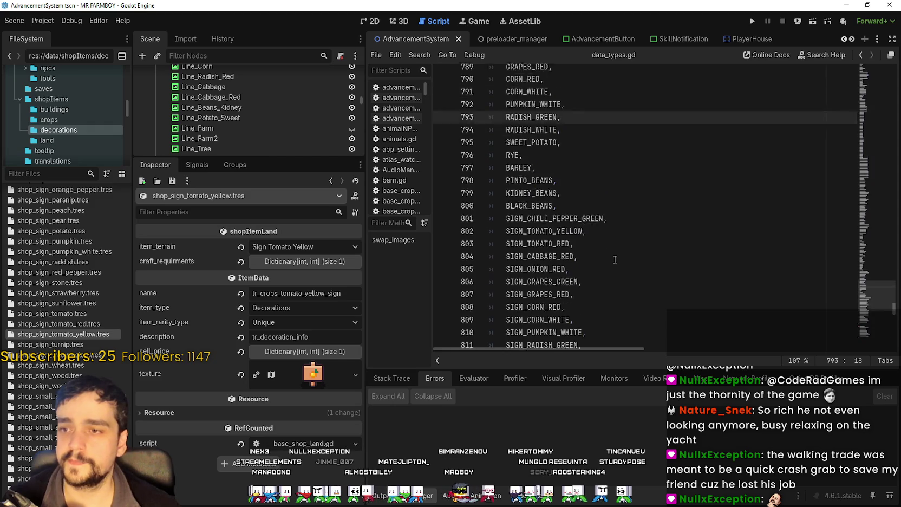
scroll(614, 259, up, 3)
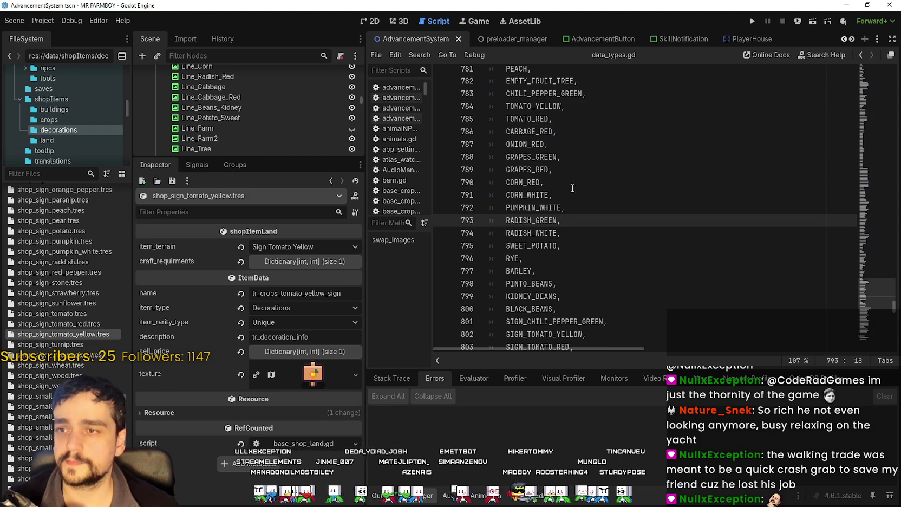
click(564, 175)
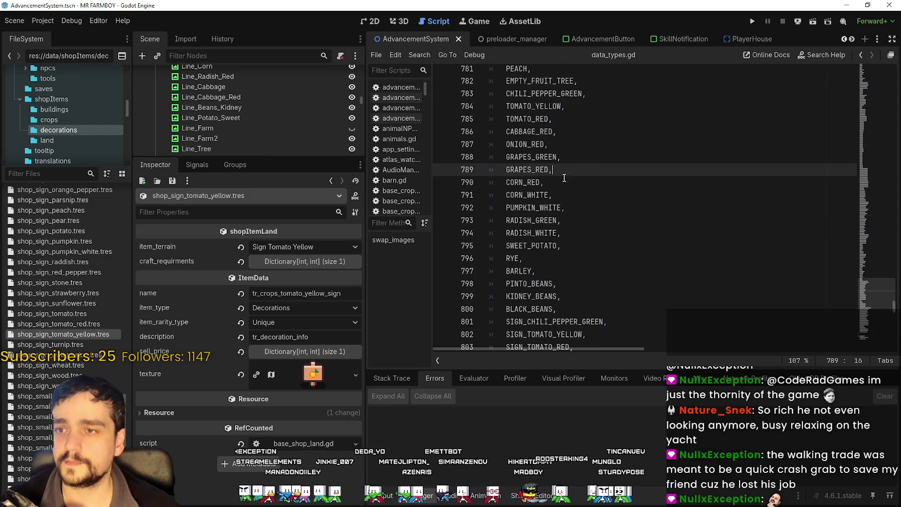
click(537, 193)
drag(543, 208, 523, 221)
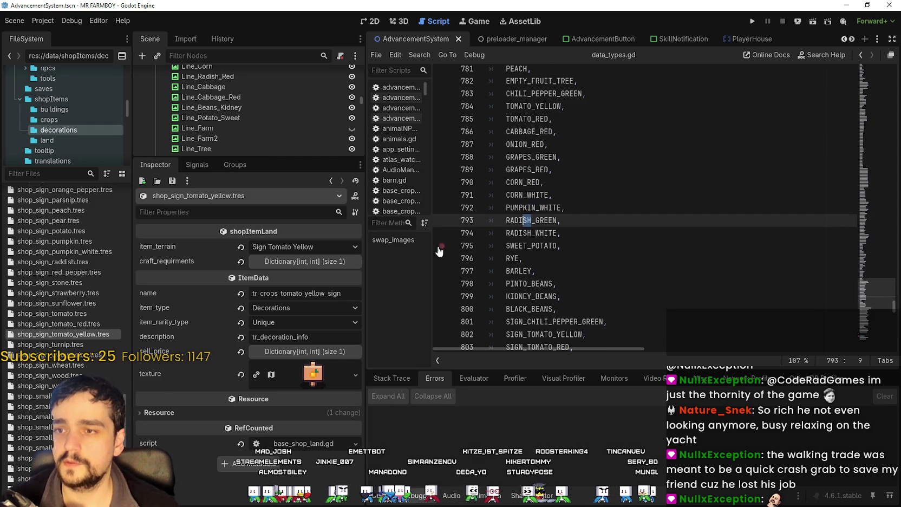
scroll(54, 344, down, 4)
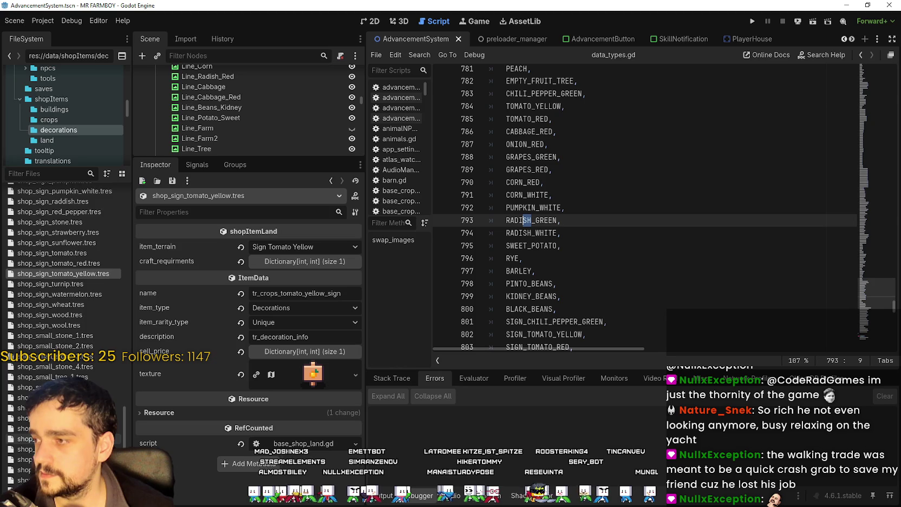
scroll(73, 323, up, 3)
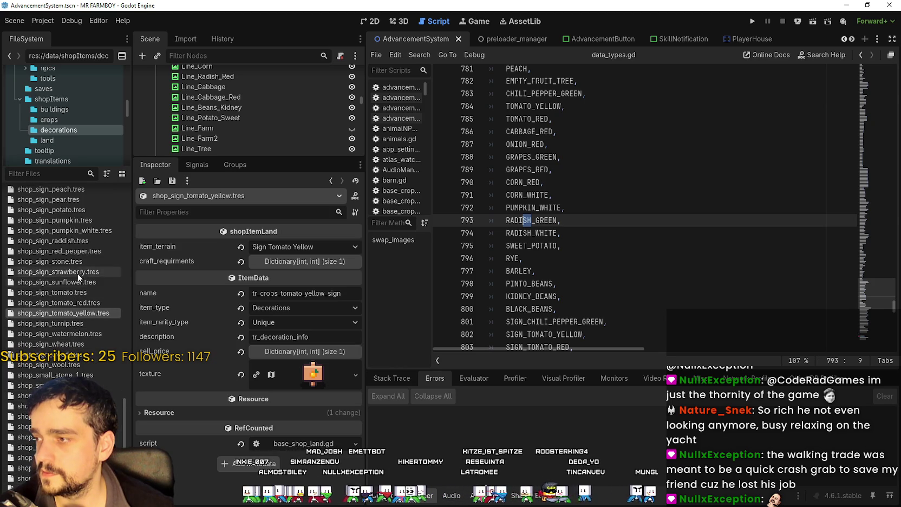
Duplicate shop_sign_raddish.tres as shop_sign_raddish_green.tres
click(77, 241)
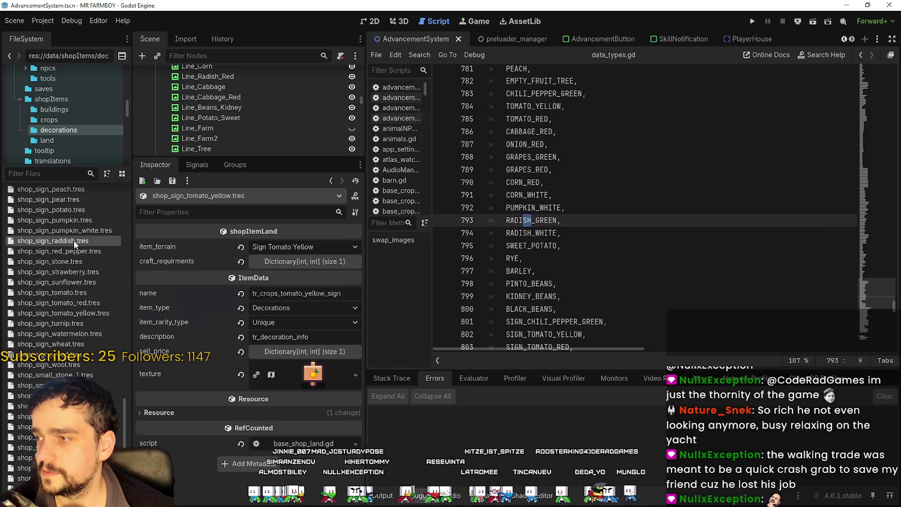
click(74, 240)
right_click(75, 242)
click(109, 348)
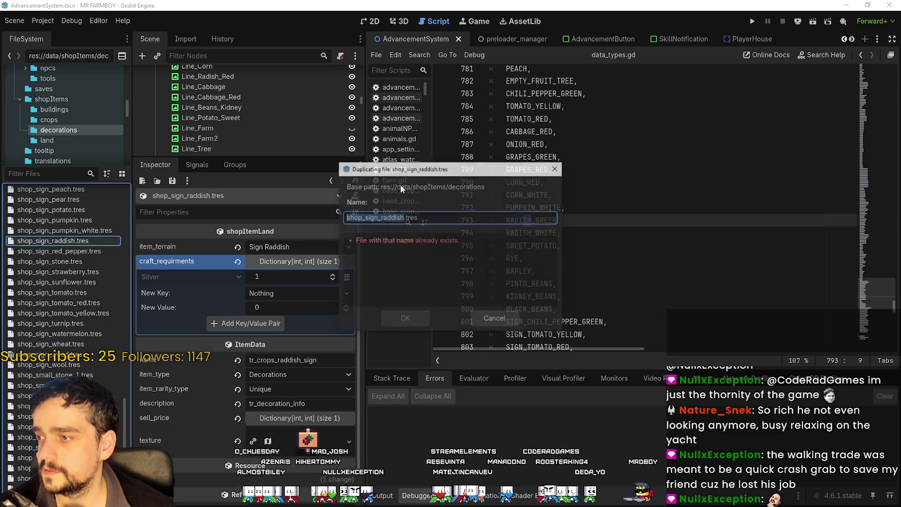
click(405, 216)
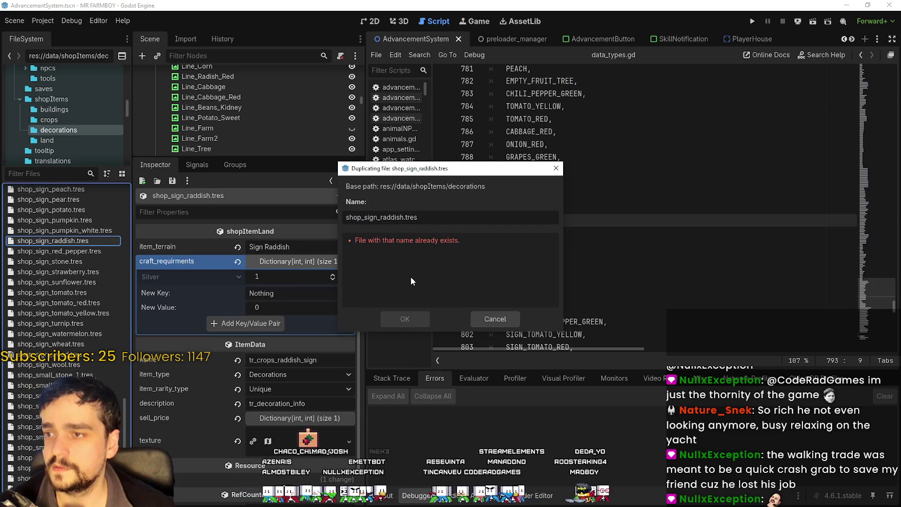
text(_green)
key(Return)
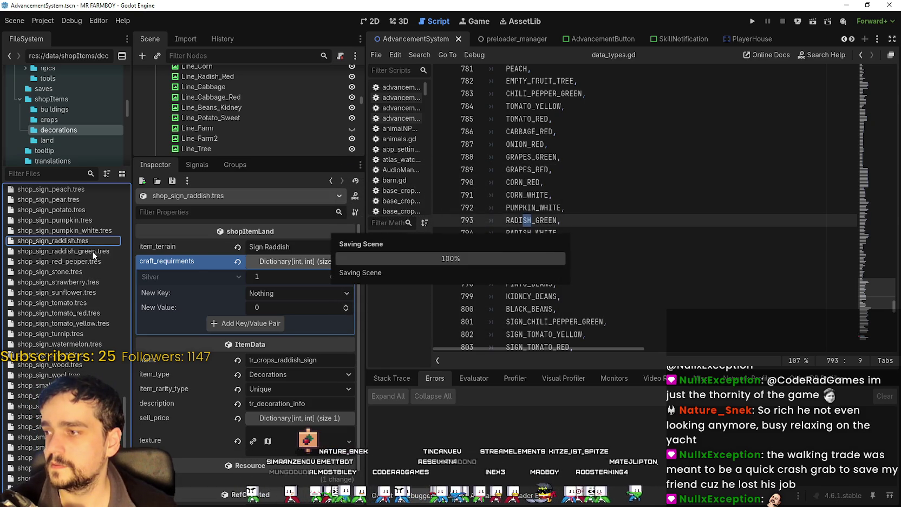
Set the terrain to Sign Radish Green and rename the item tr_crops_raddish_green_sign
click(92, 251)
click(301, 248)
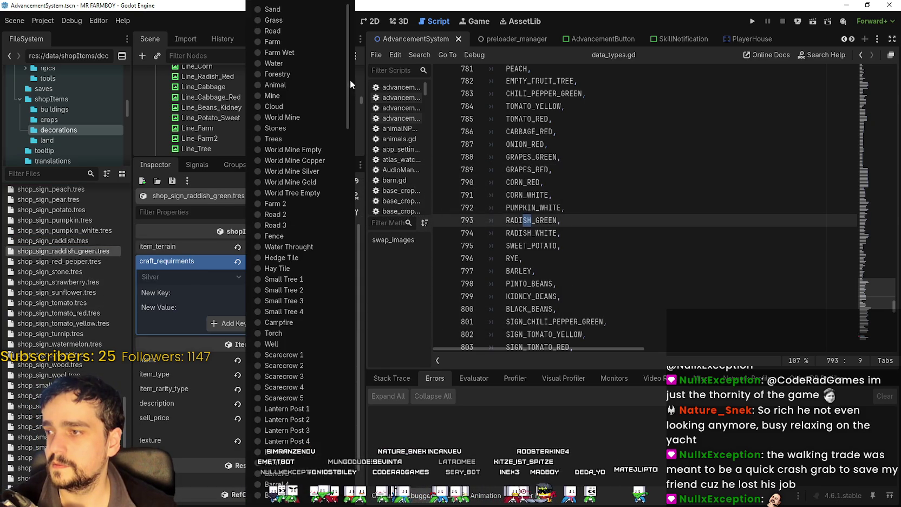
scroll(303, 325, down, 10)
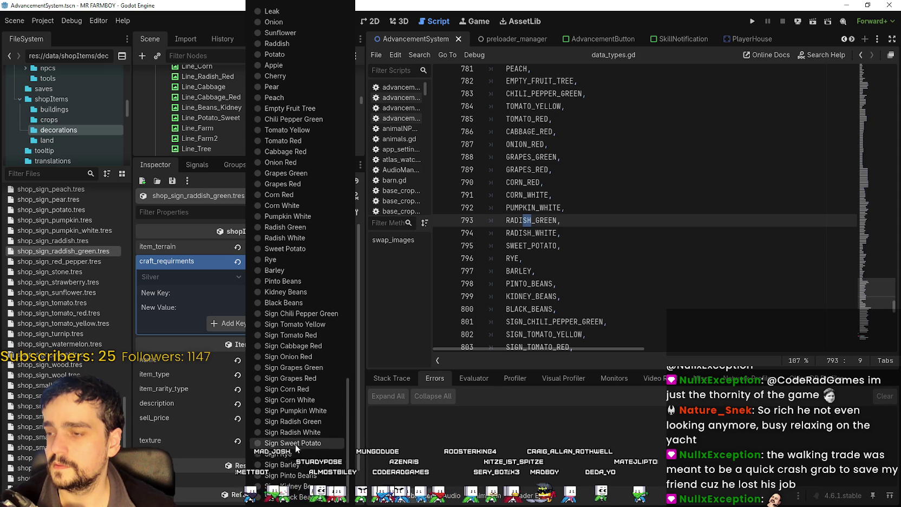
click(298, 423)
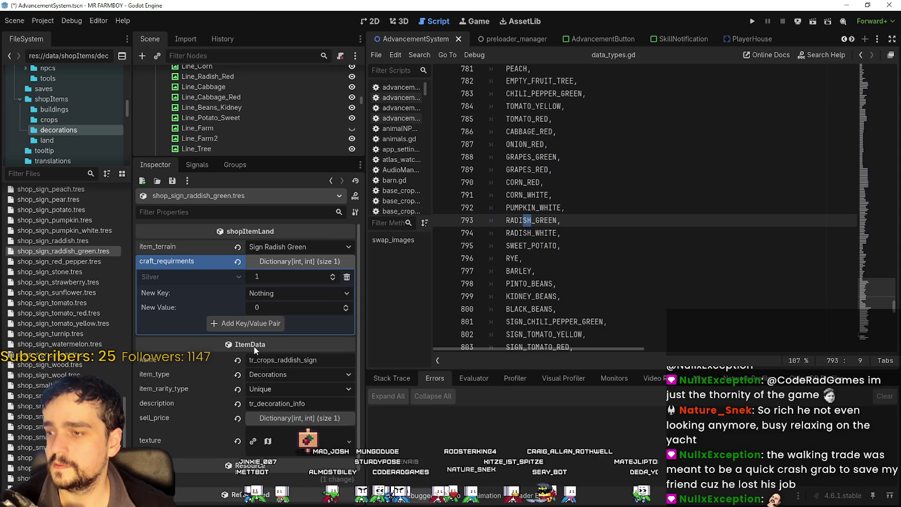
key(ctrl+s)
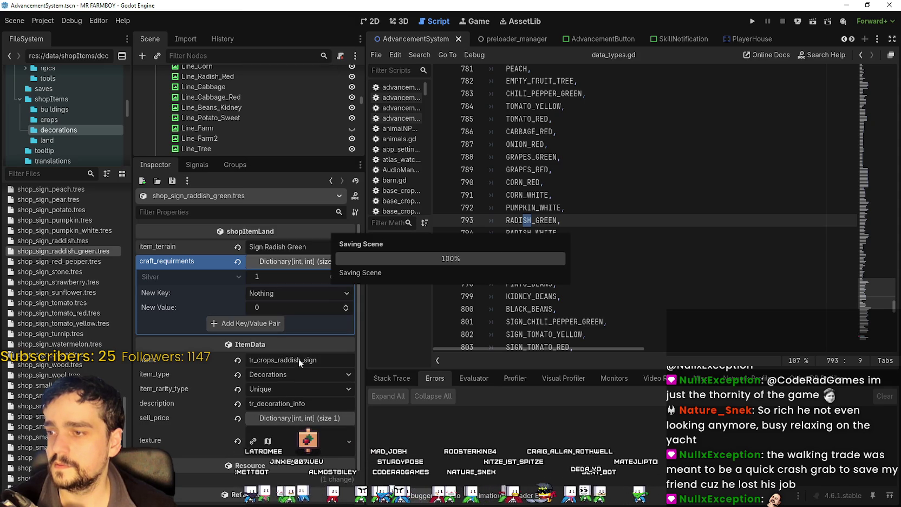
click(291, 360)
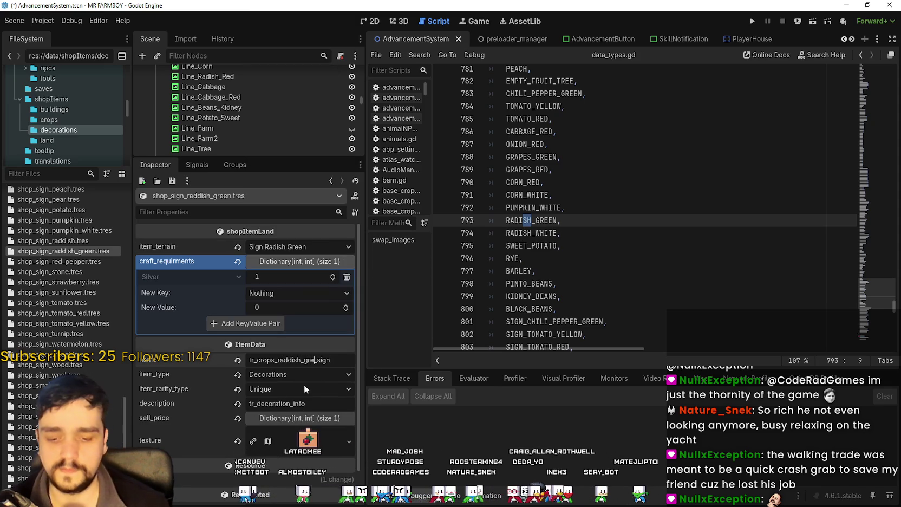
text(green_)
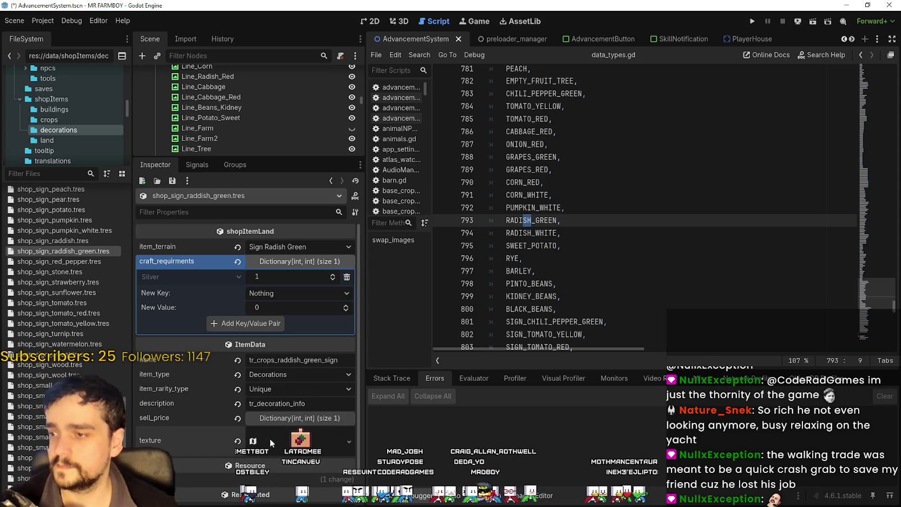
Select the radish sign tile as the texture region and save
click(306, 439)
scroll(297, 382, down, 5)
click(261, 350)
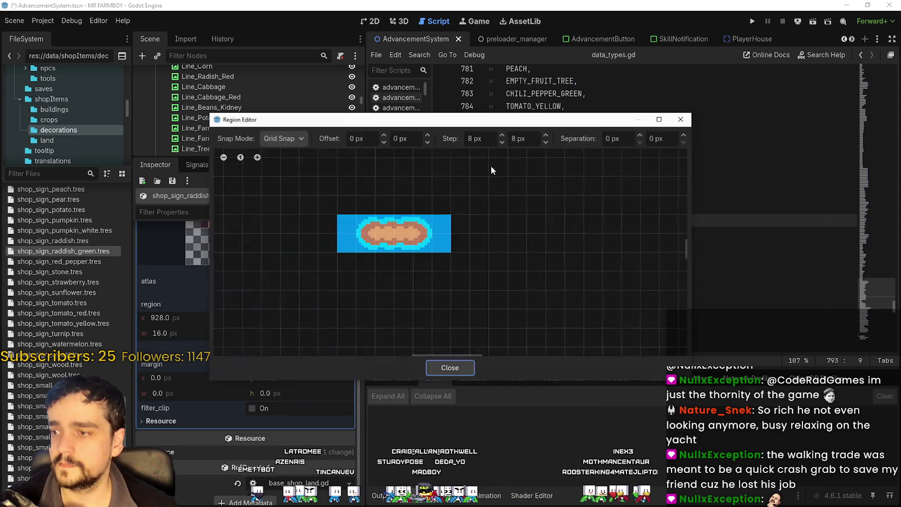
scroll(514, 250, down, 8)
scroll(403, 230, up, 4)
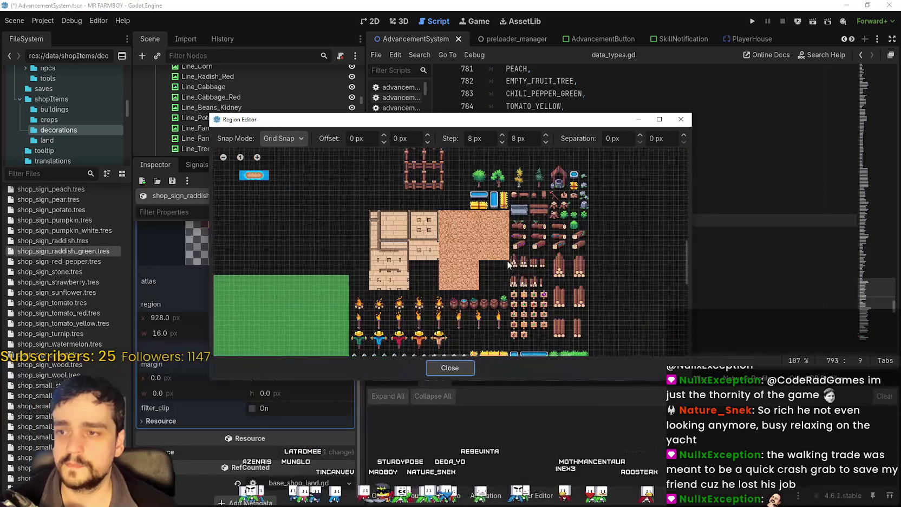
scroll(480, 259, up, 6)
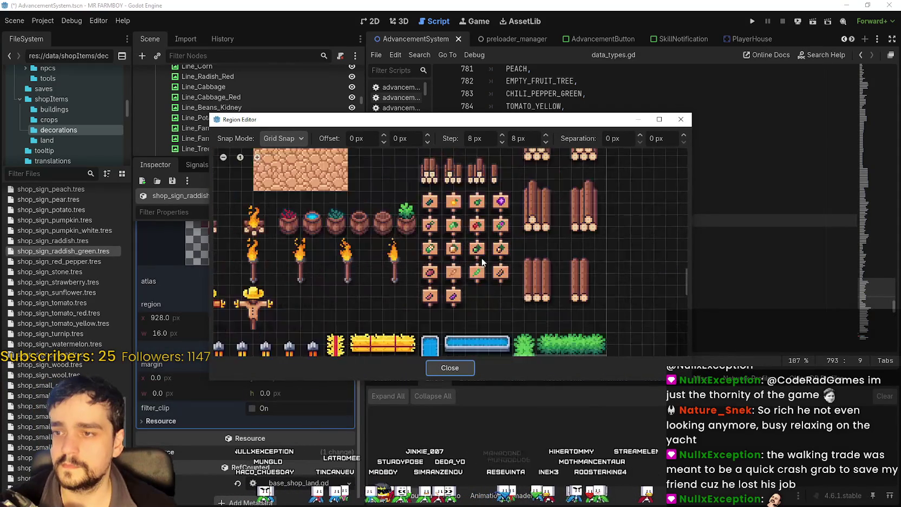
mouse_move(488, 264)
mouse_down()
mouse_move(467, 251)
mouse_move(500, 249)
mouse_up()
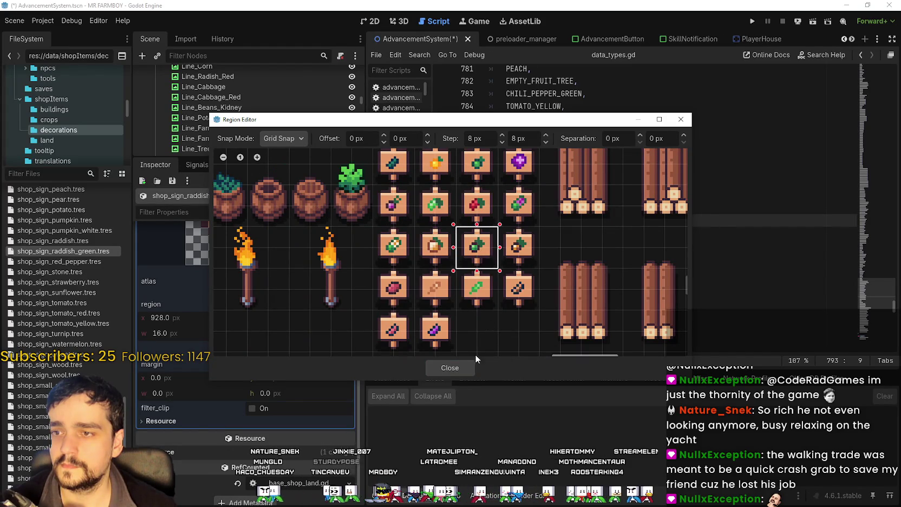
click(443, 370)
key(ctrl+s)
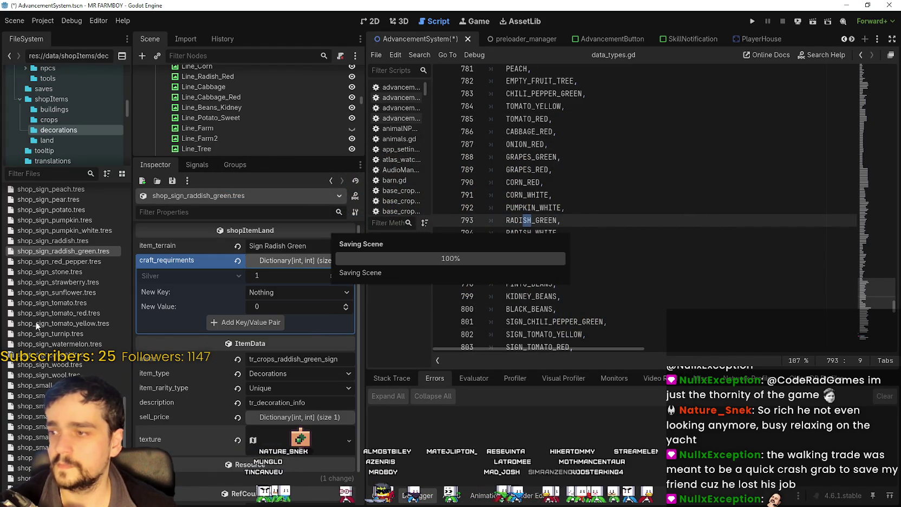
Duplicate the green radish sign resource as shop_sign_raddish_white.tres
right_click(64, 253)
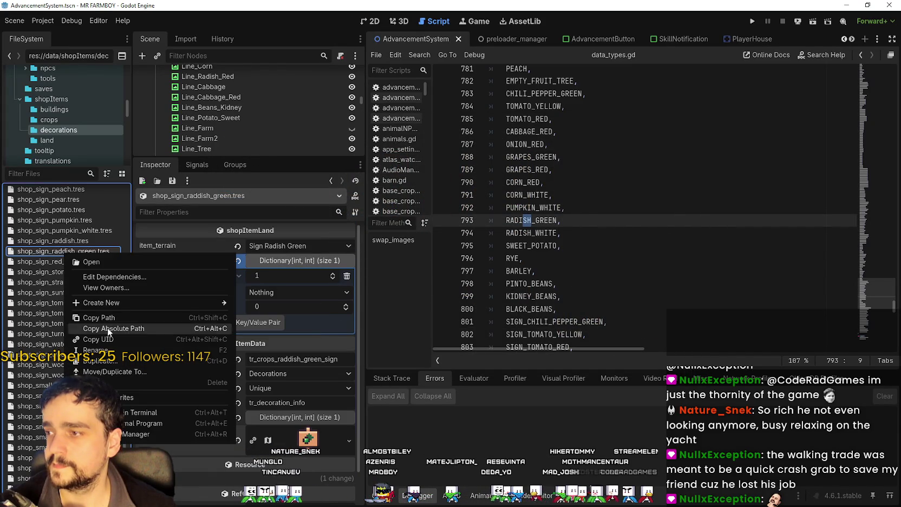
click(108, 332)
right_click(66, 253)
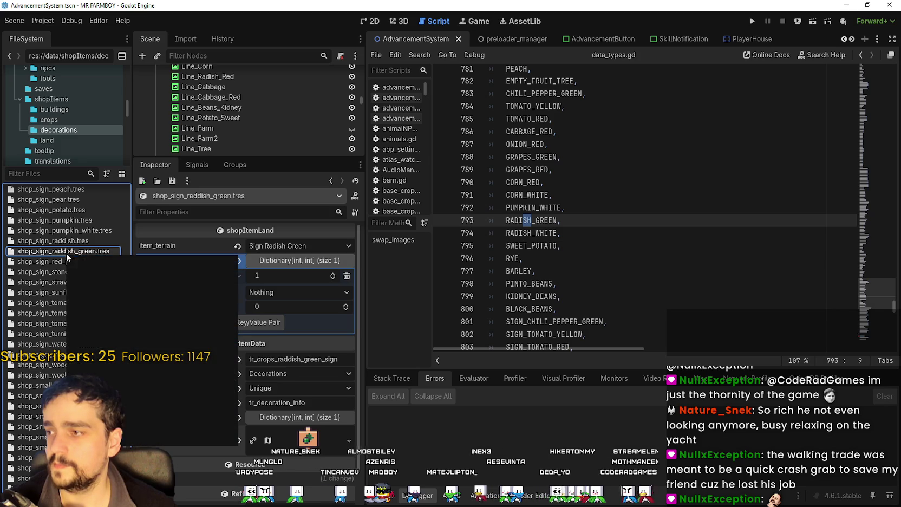
right_click(58, 253)
right_click(56, 253)
click(105, 363)
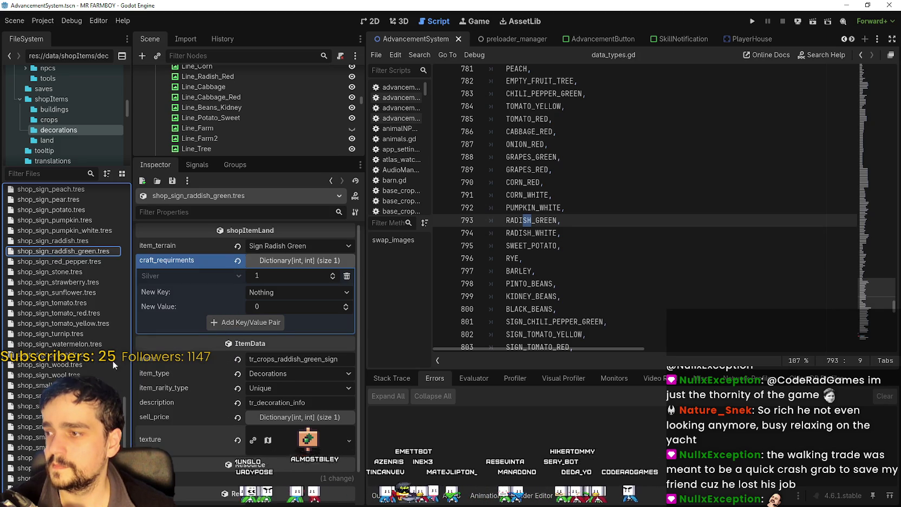
click(421, 217)
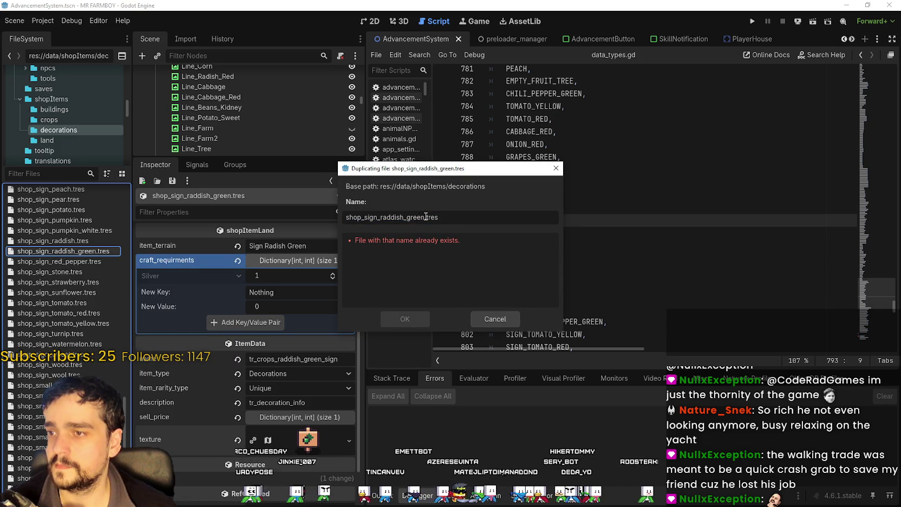
drag(429, 173, 289, 152)
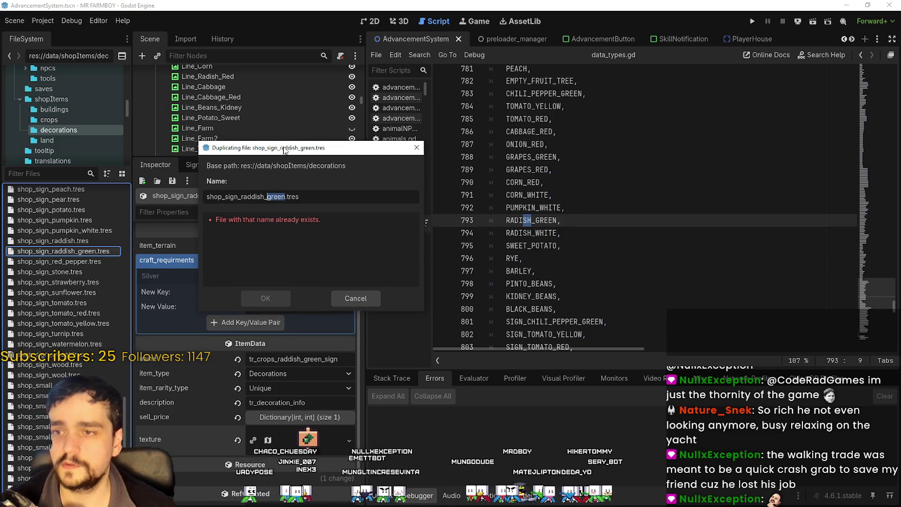
text(white)
key(Return)
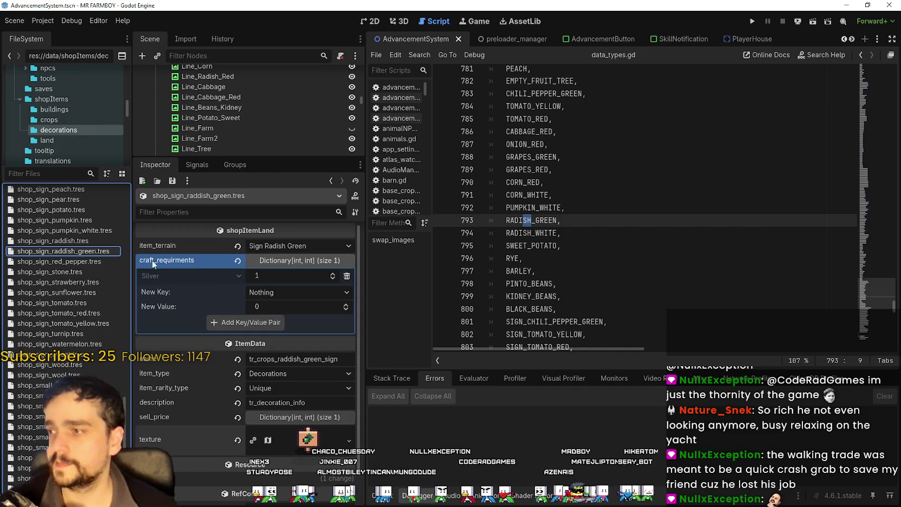
Set the copy's terrain to Sign Radish White and begin editing its item name
click(297, 245)
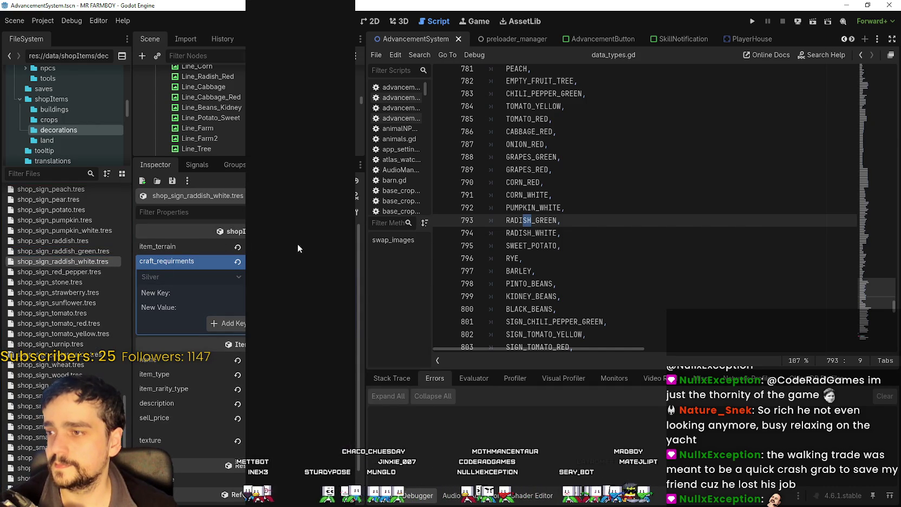
scroll(355, 352, down, 5)
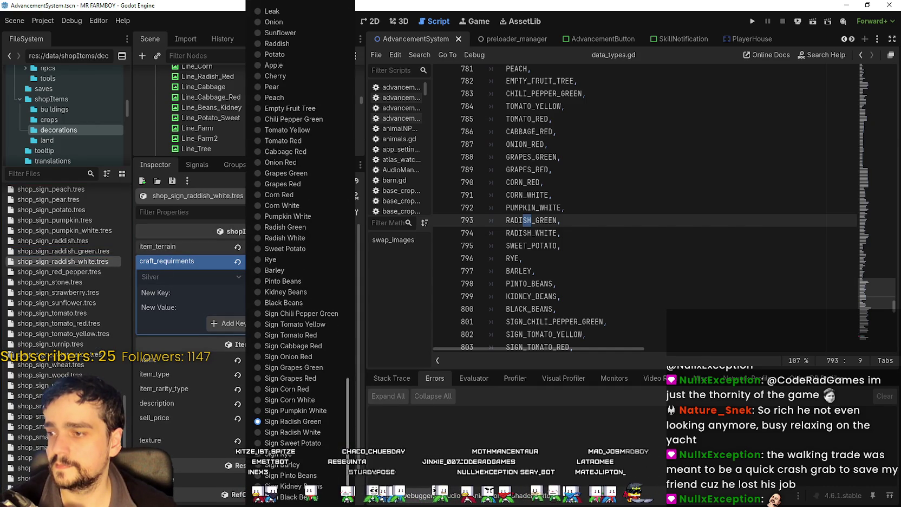
click(312, 434)
drag(320, 360, 307, 361)
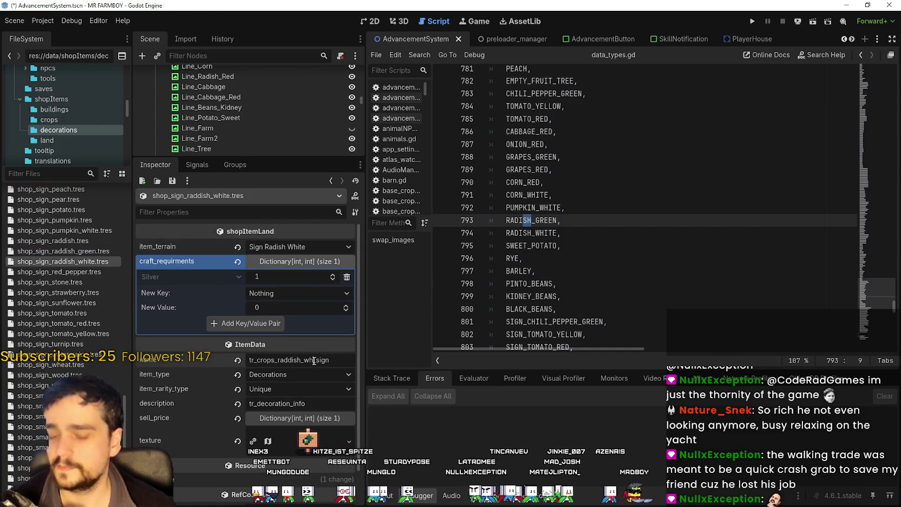
key(ctrl+s)
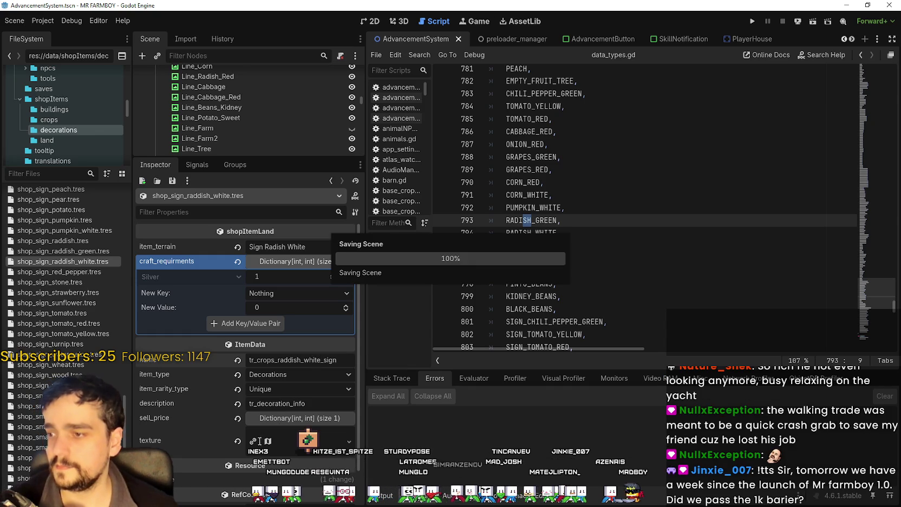
Use the neighbouring radish sign tile as the texture region, then save the scene
scroll(303, 428, down, 2)
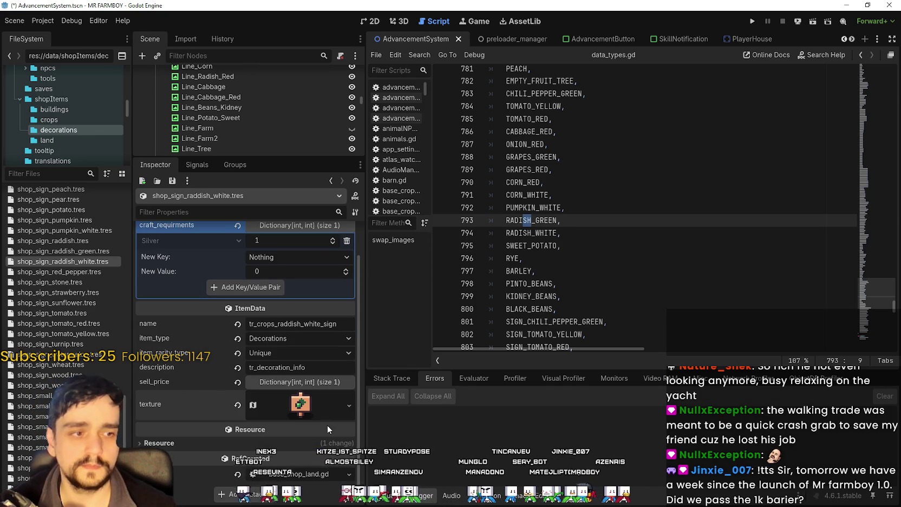
click(301, 405)
scroll(258, 412, down, 3)
click(249, 417)
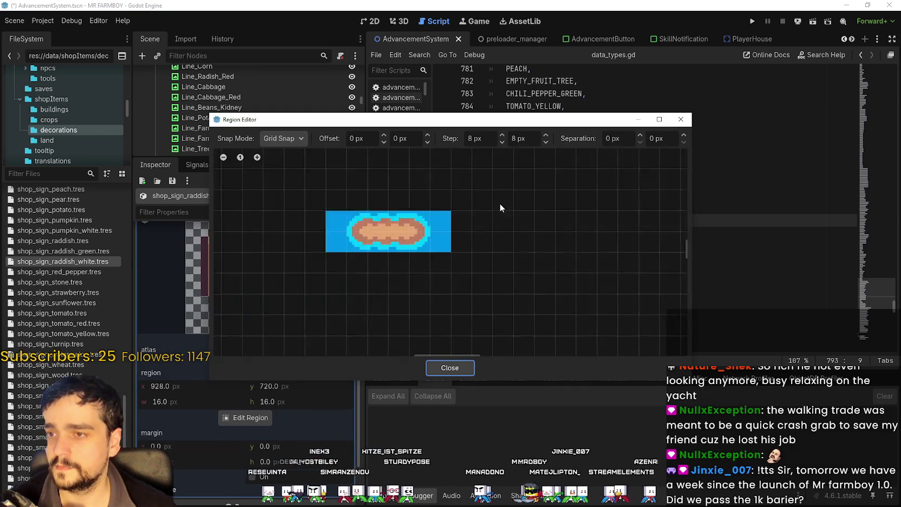
scroll(500, 214, down, 10)
scroll(474, 301, up, 10)
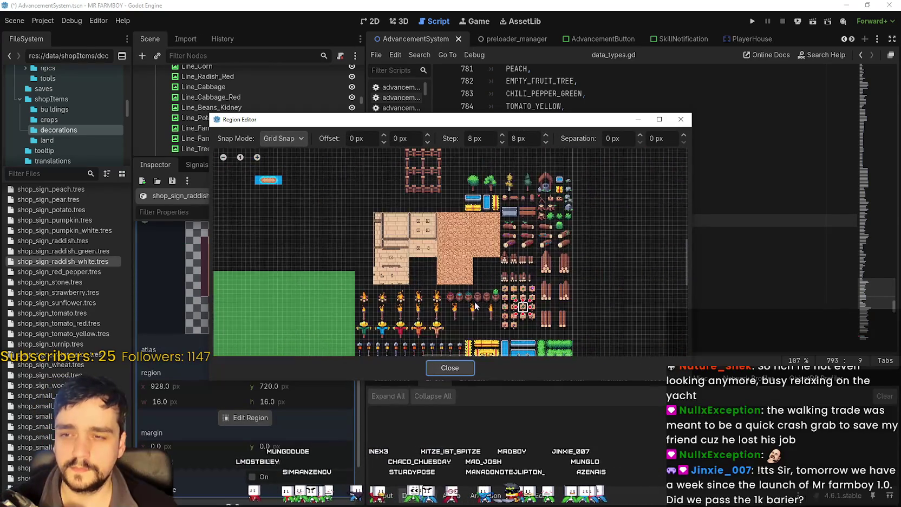
scroll(550, 324, up, 5)
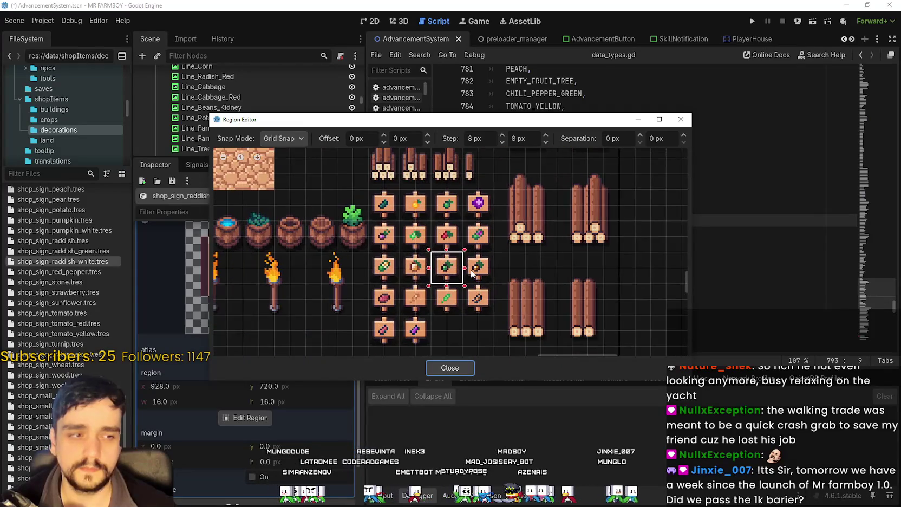
scroll(471, 271, up, 1)
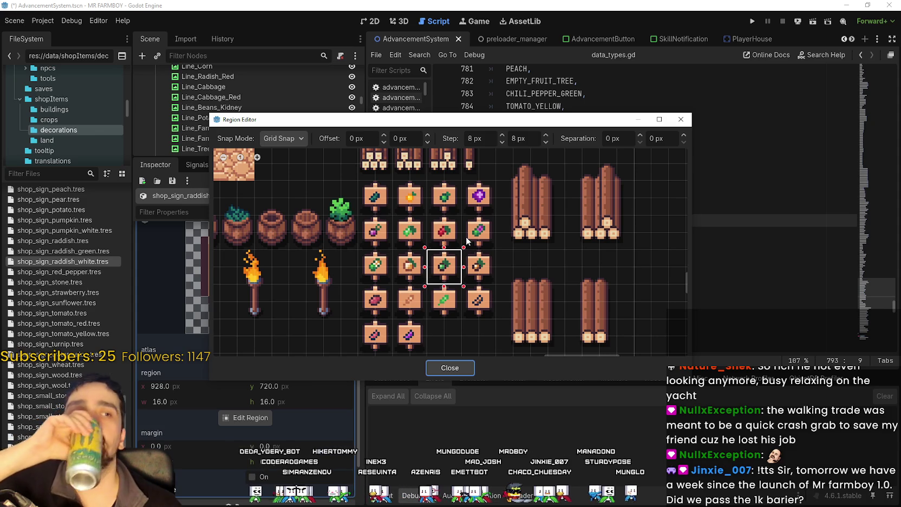
scroll(467, 261, down, 1)
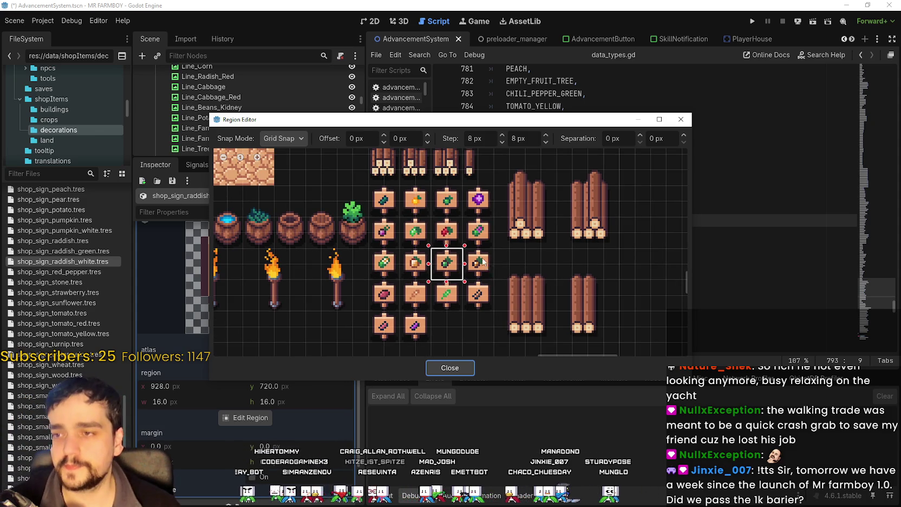
scroll(490, 273, up, 2)
click(472, 273)
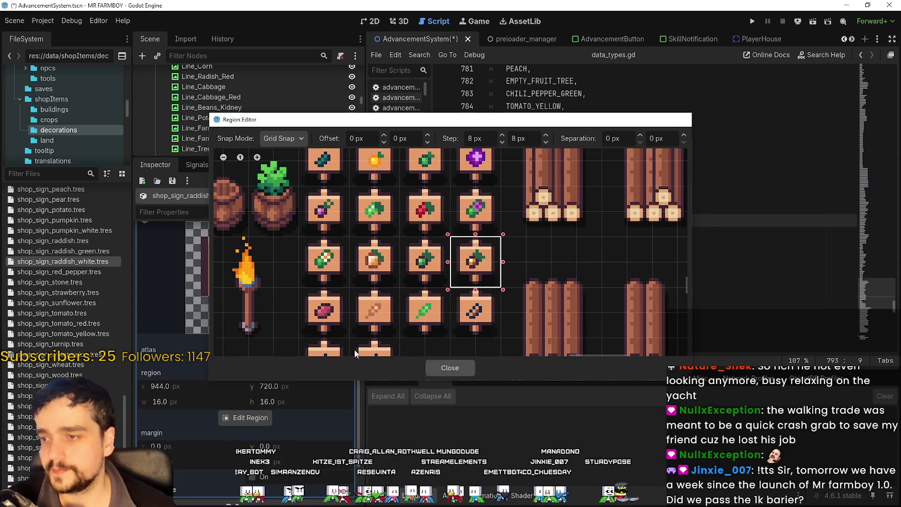
key(Escape)
click(293, 411)
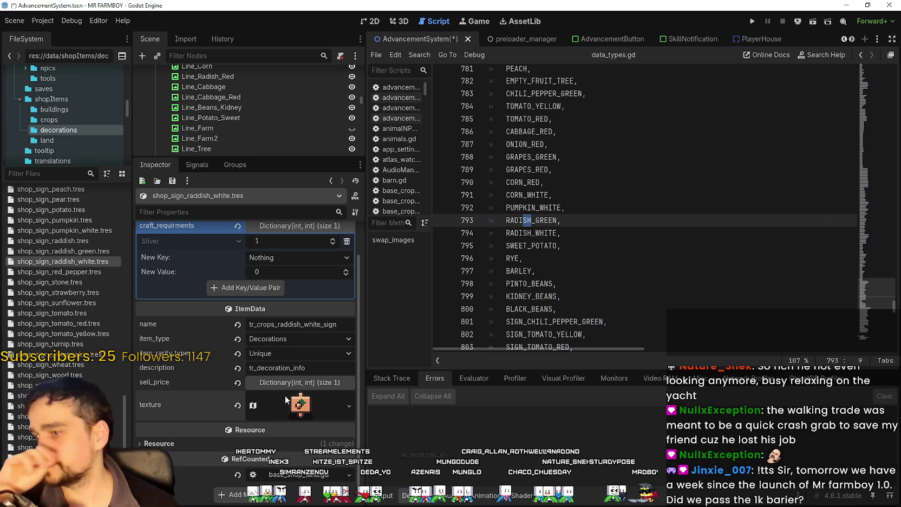
click(573, 221)
key(ctrl+s)
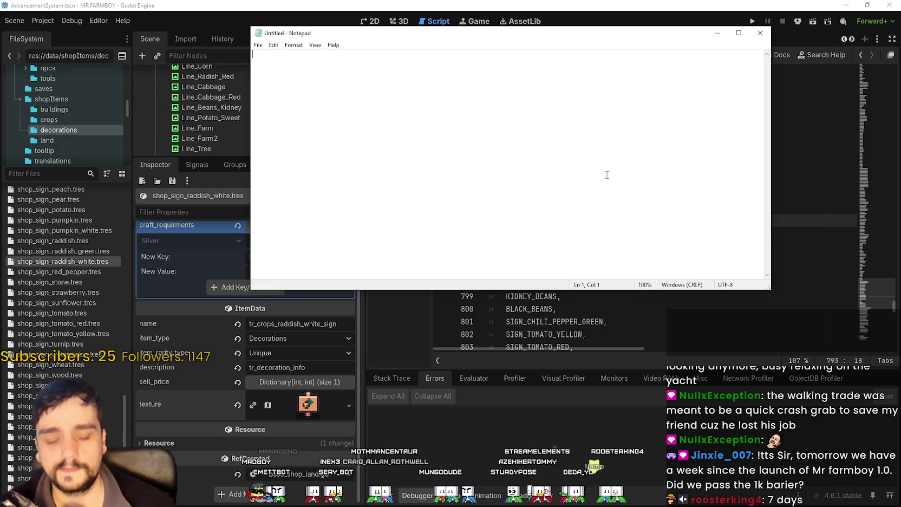
Type the heading 'MR FARMBOY 1 WEEK LAUNCH PREDICTION' with a blank line beneath it
text(MR FARMBOY)
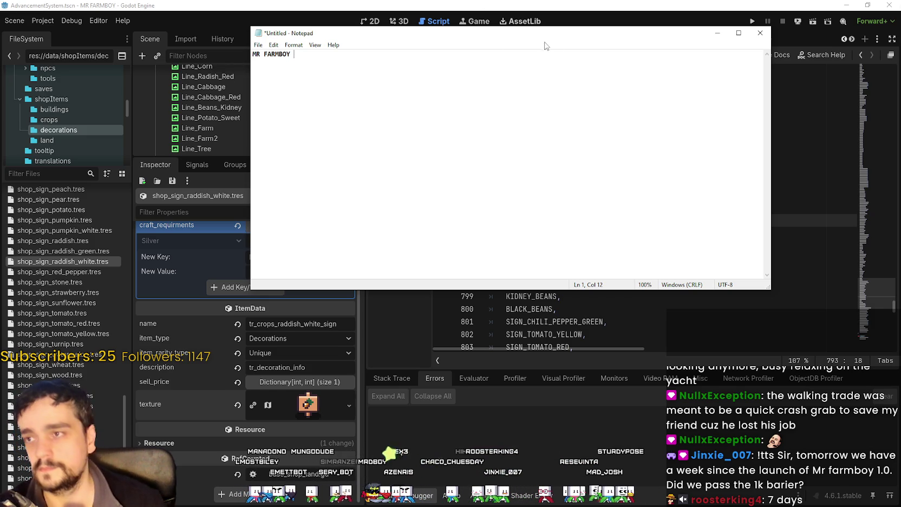
ctrl+scroll(384, 124, up, 13)
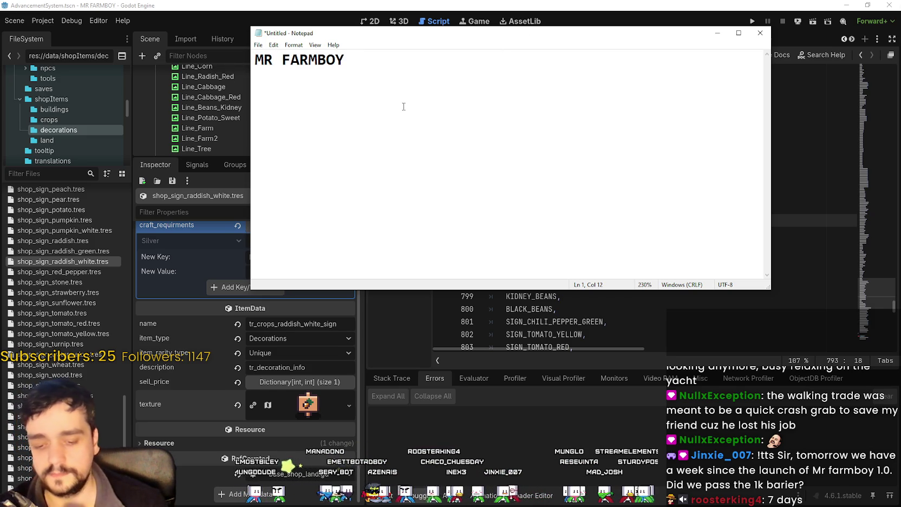
text(1 W)
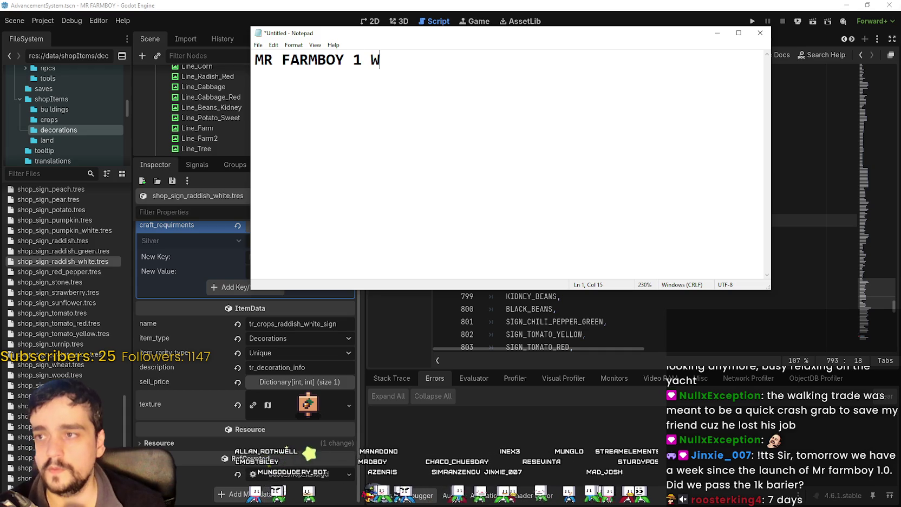
text(EEK LAUNCH PREDICT)
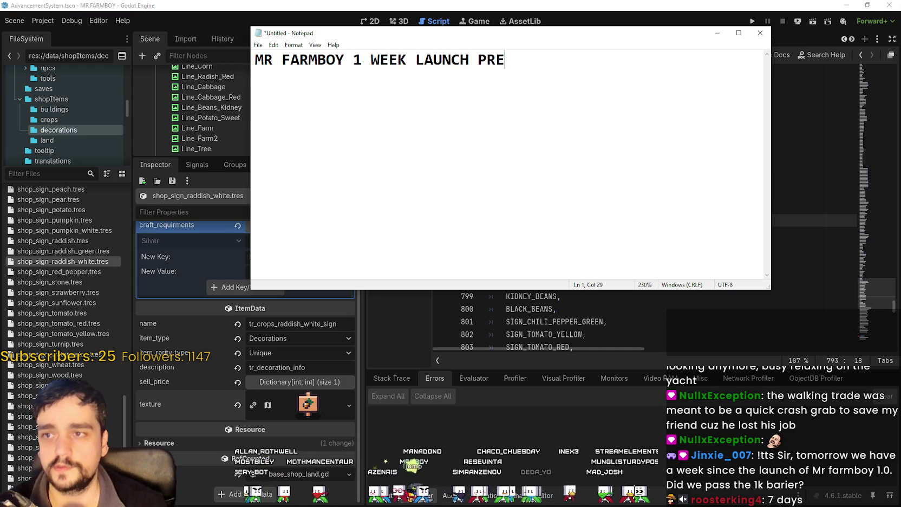
key(BackSpace)
key(BackSpace)
text(CTION)
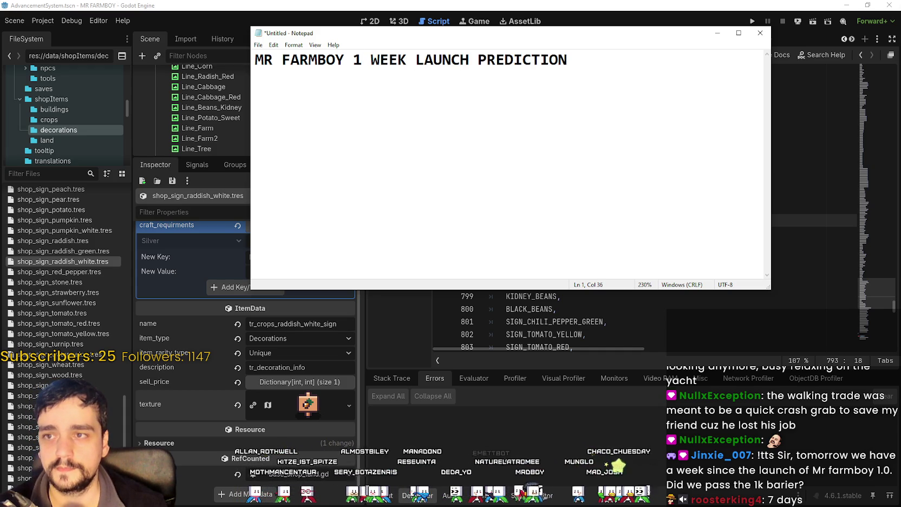
key(Return)
key(Return)
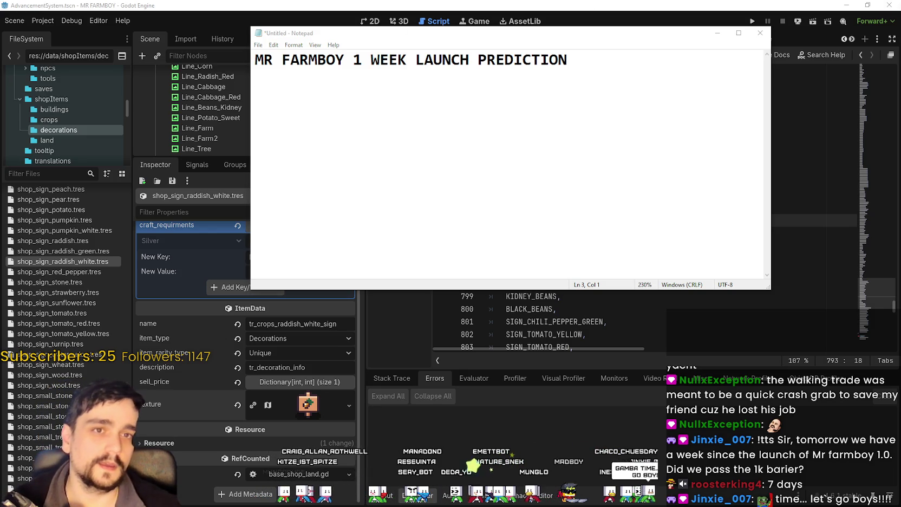
click(455, 99)
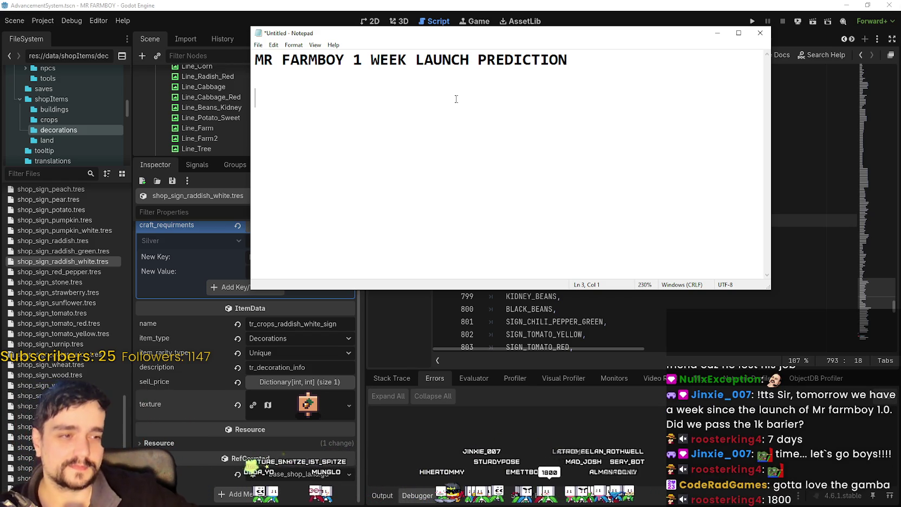
Enter the first viewer's name with a guess of -1,800, then start a new line
text(roosterking)
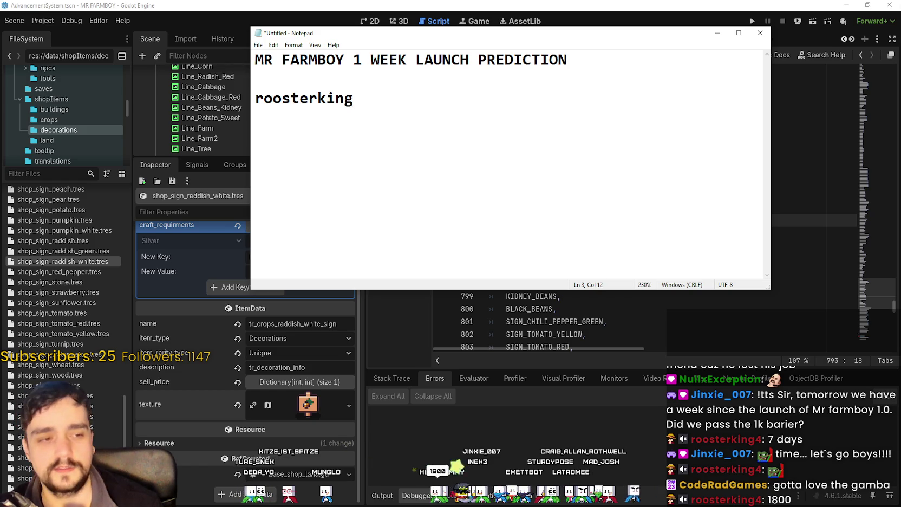
text(4 -1800)
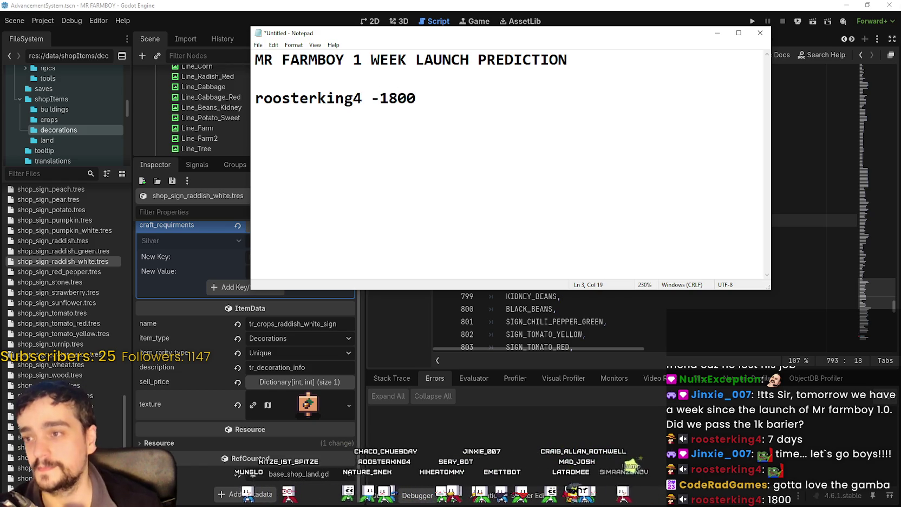
key(Left)
key(Left)
key(Left)
text(,)
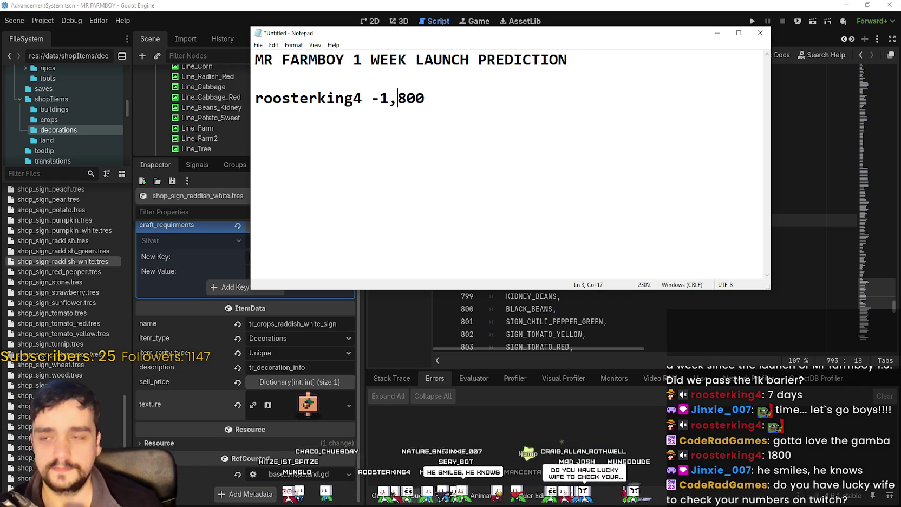
key(Right)
key(Right)
key(Right)
key(Return)
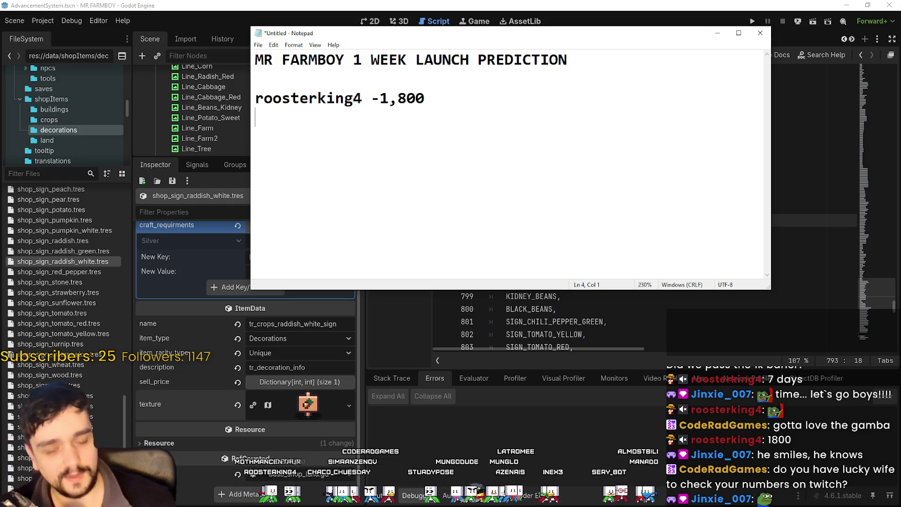
Add two viewer guesses, 1,200 and 1,000, below the -1,800 entry
click(366, 124)
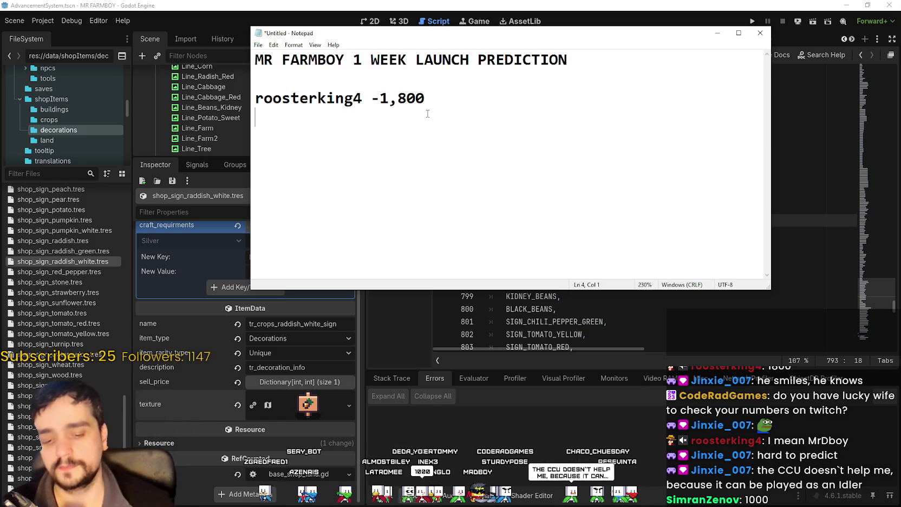
text(SimranZenov - )
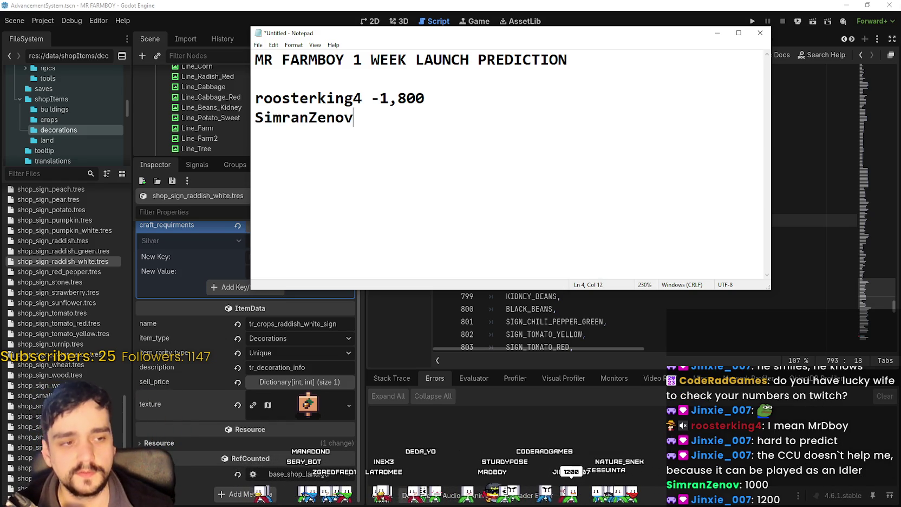
text(1,000)
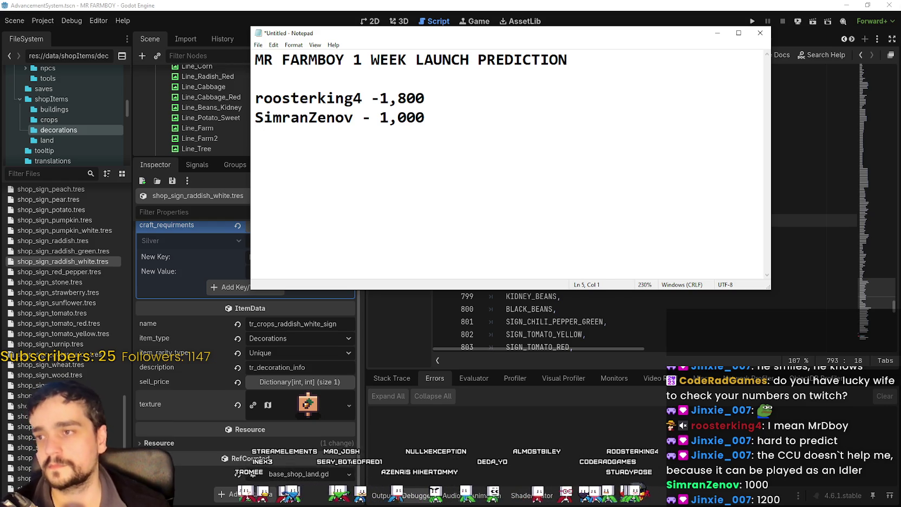
click(514, 111)
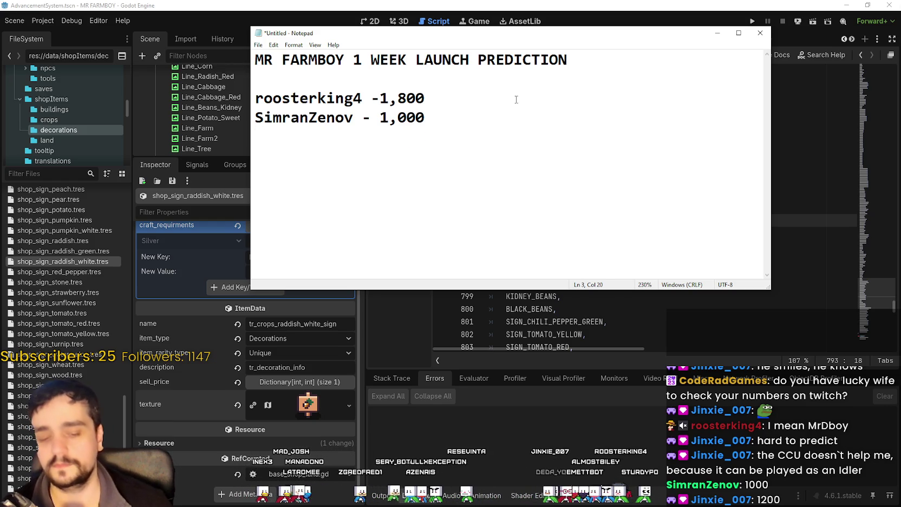
key(Return)
text(Jinxie_)
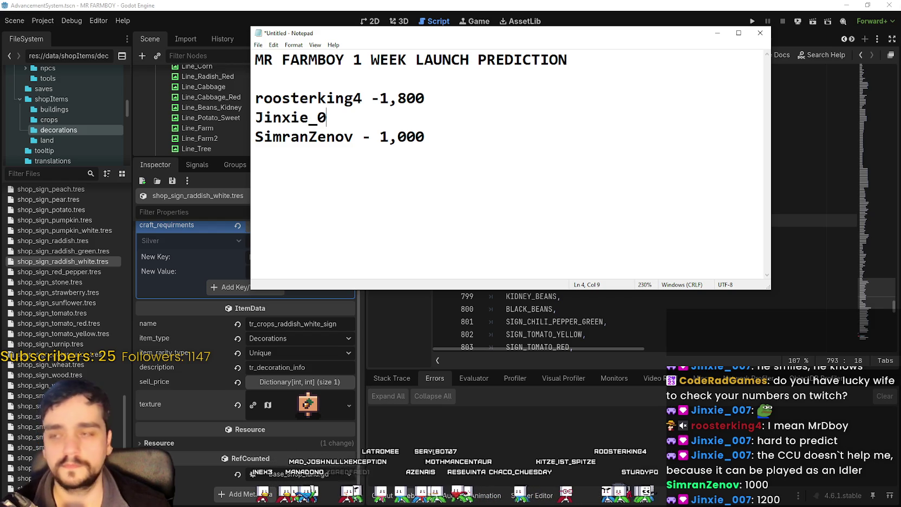
text(007 - )
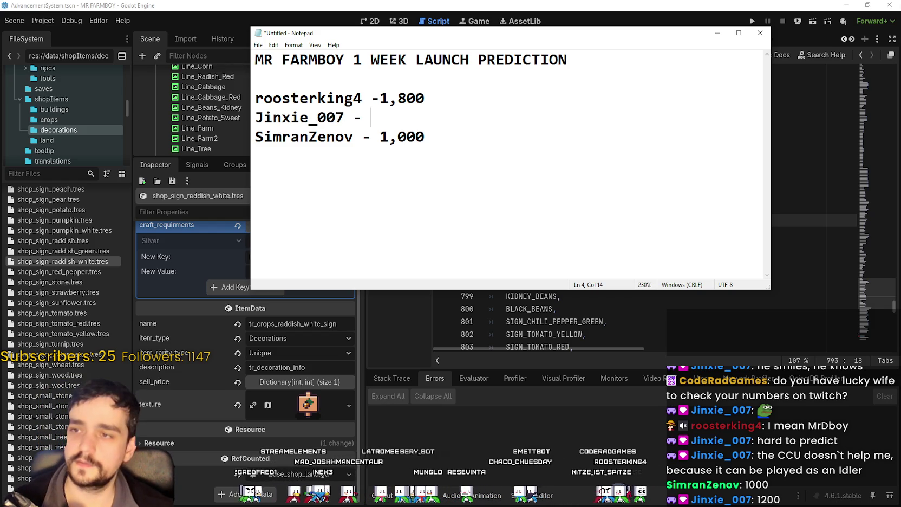
text(1,)
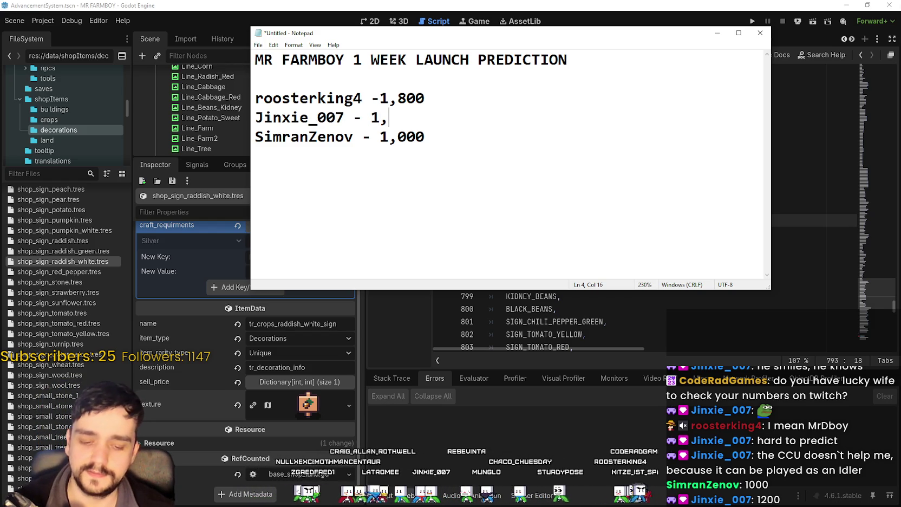
text(200)
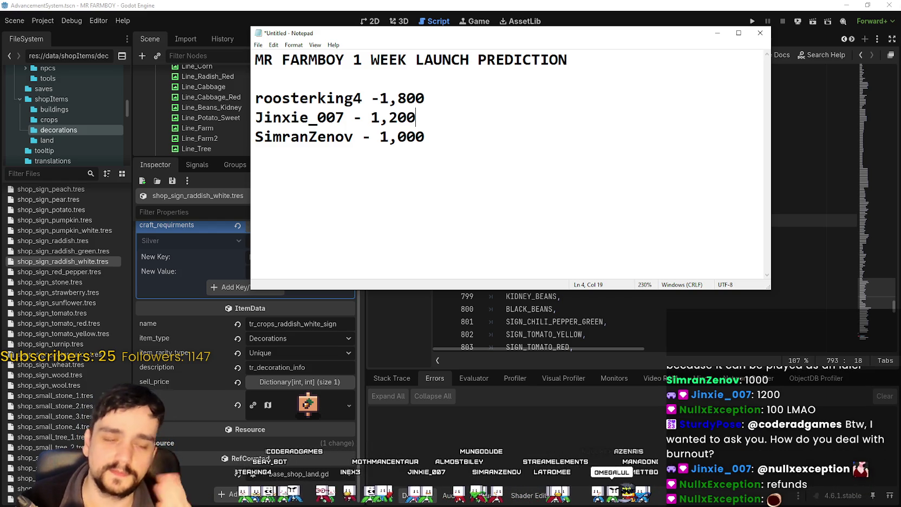
click(484, 162)
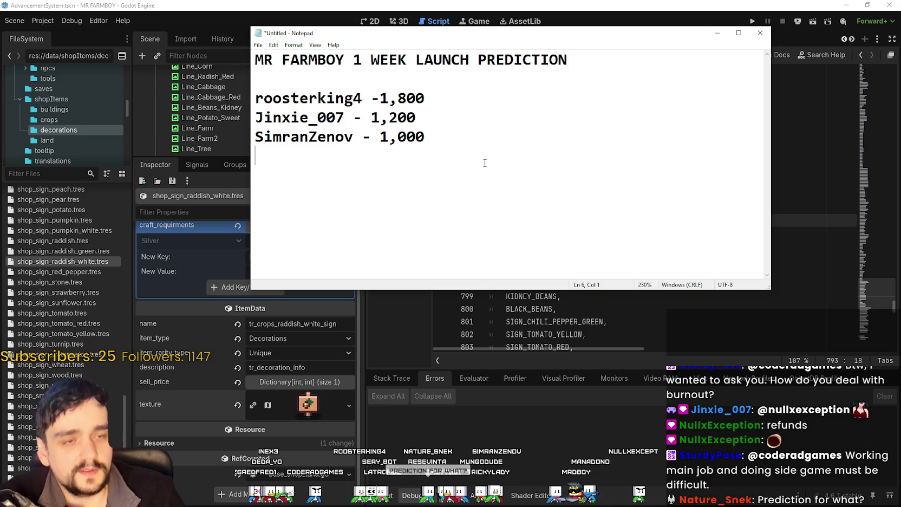
scroll(484, 162, up, 12)
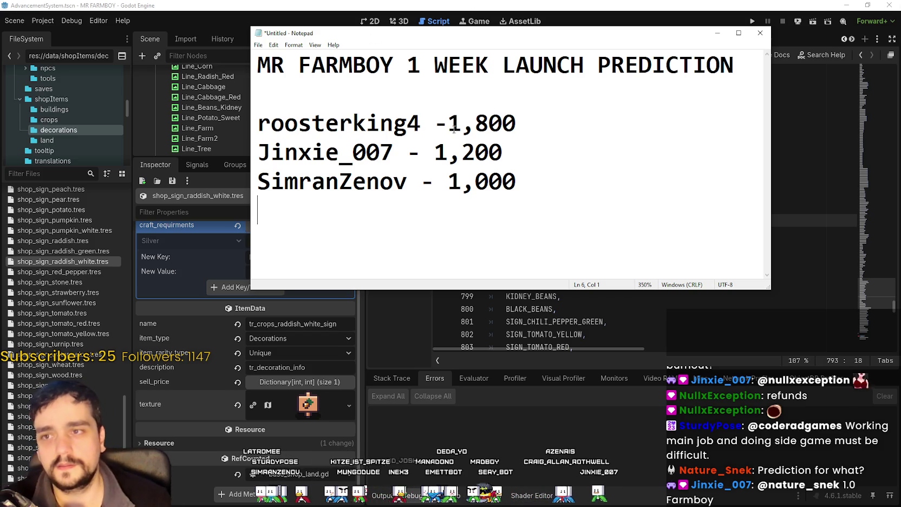
Insert 'v1.0' after FARMBOY in the title and split the title onto two lines
click(516, 66)
click(387, 57)
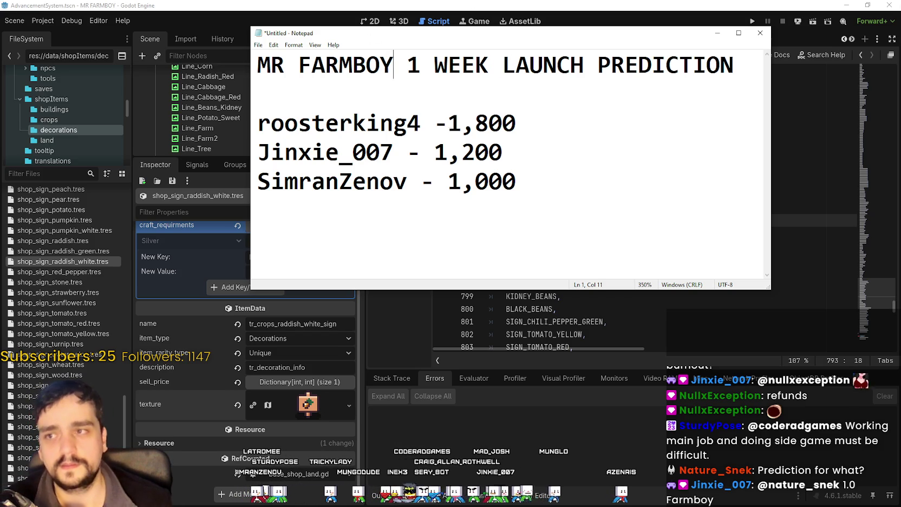
text(1l)
key(BackSpace)
text(.0)
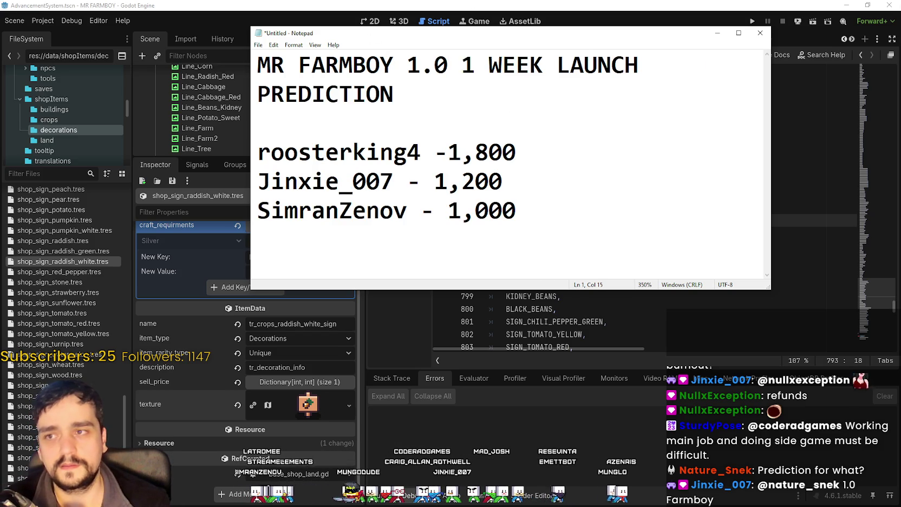
key(BackSpace)
key(BackSpace)
key(BackSpace)
text(v1.0)
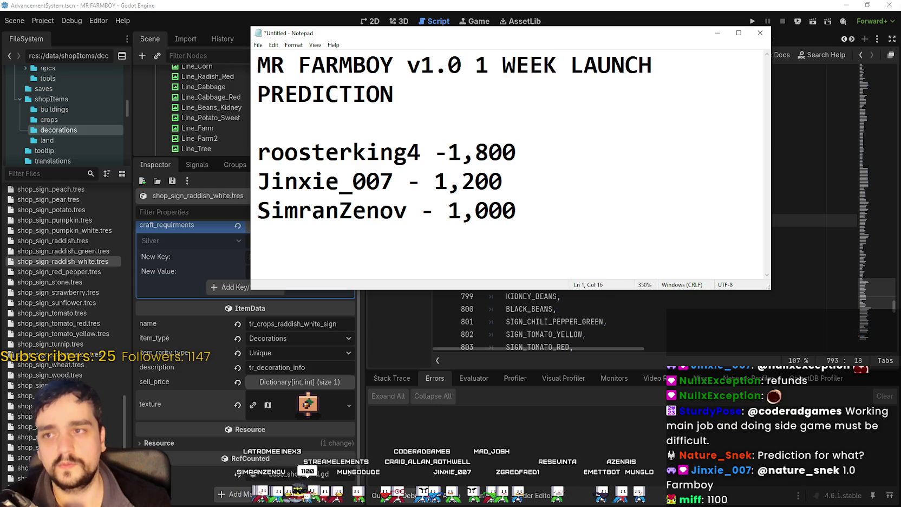
key(shift+Right)
key(Return)
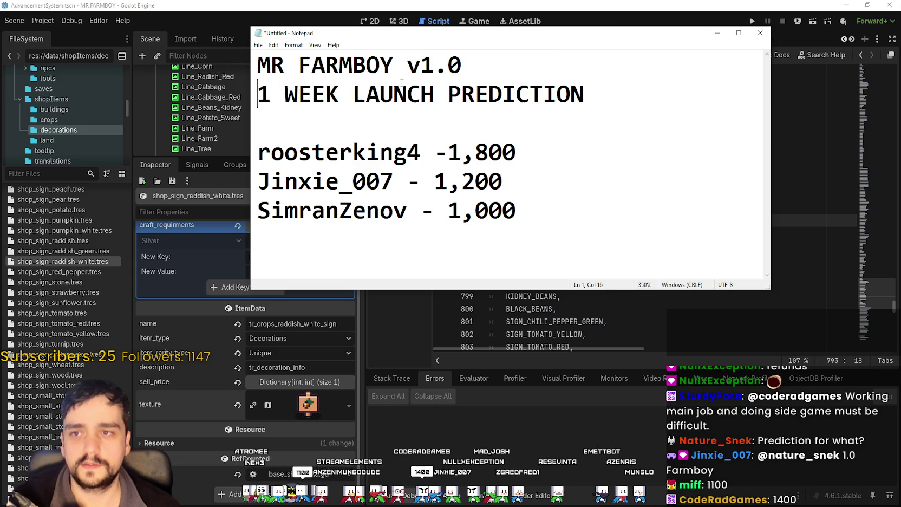
Add a viewer's 1,100 guess between the 1,200 and 1,000 entries
click(605, 214)
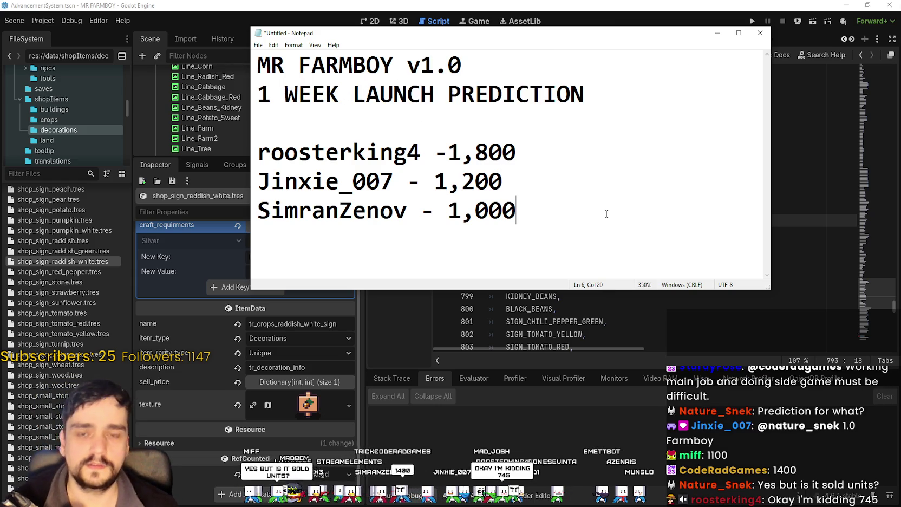
key(Return)
text(M)
key(BackSpace)
text(m)
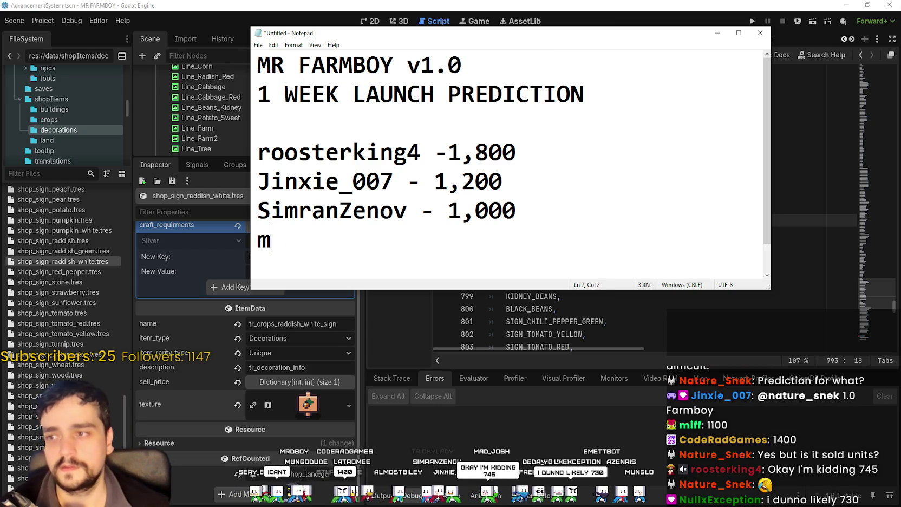
text(iff -)
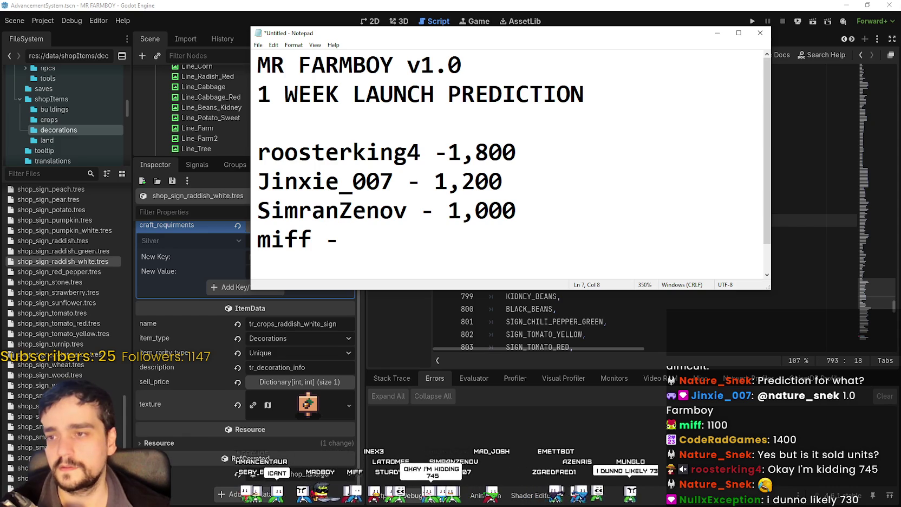
key(BackSpace)
key(BackSpace)
key(BackSpace)
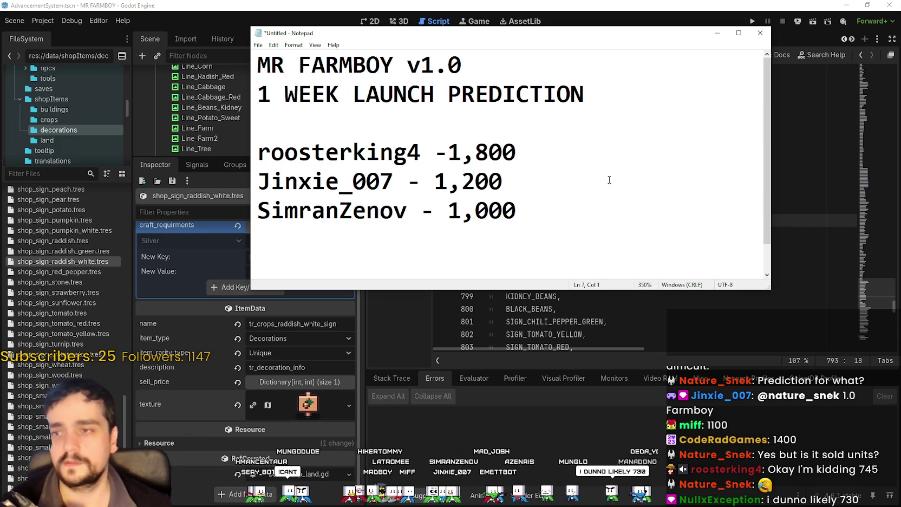
click(609, 179)
key(Return)
text(miff -)
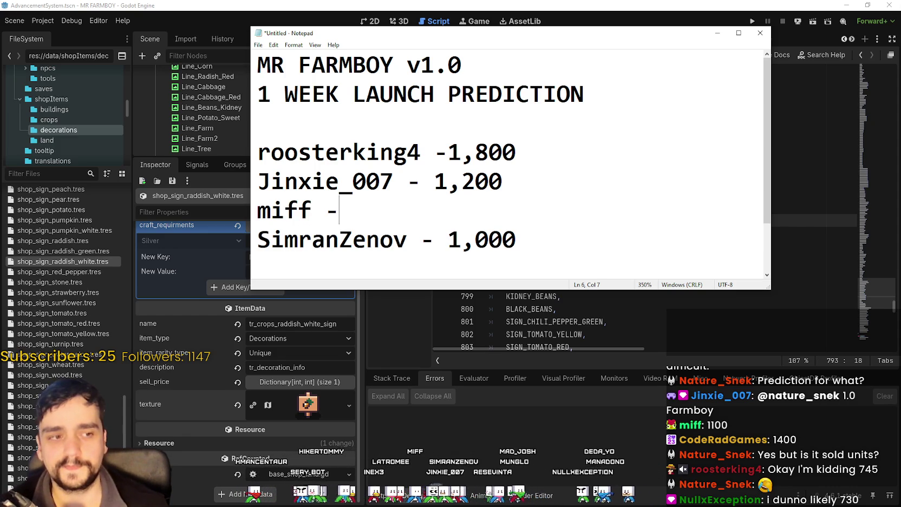
text( 1,100)
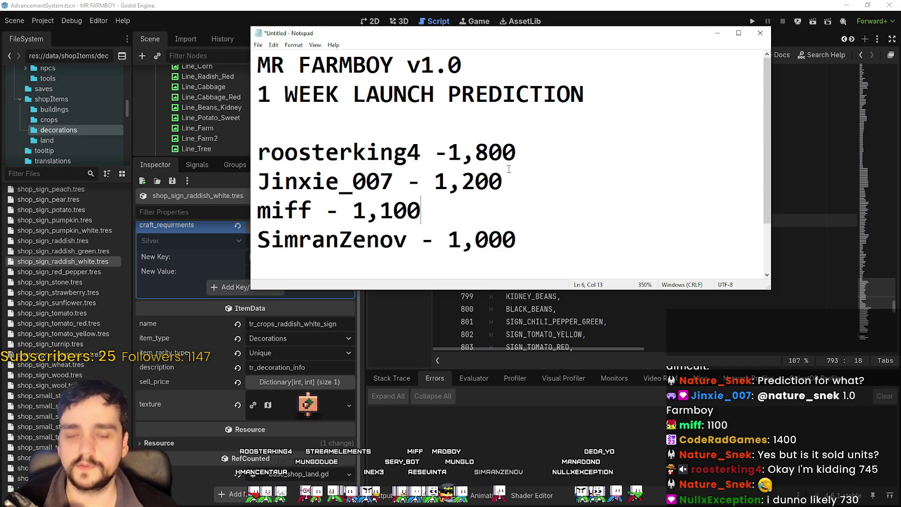
scroll(534, 184, down, 1)
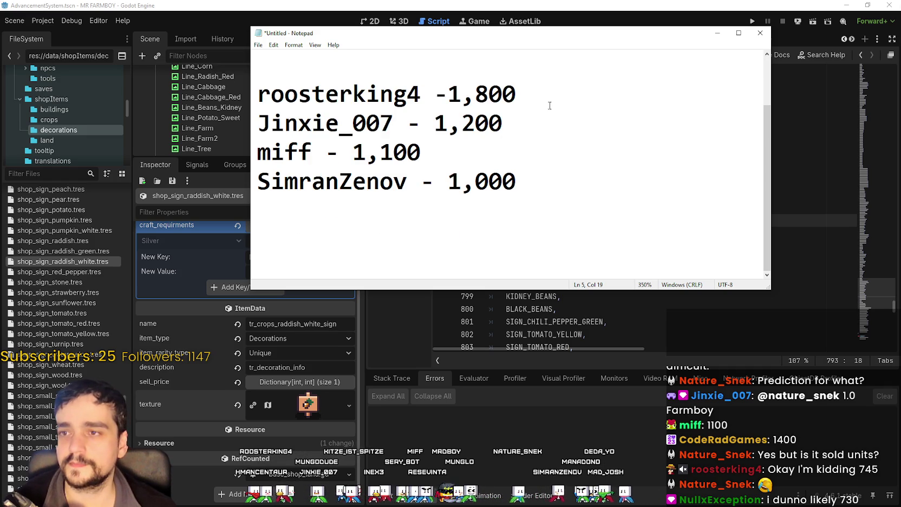
Add a 1,400 guess below the 1,800 entry and a 730 guess at the bottom
key(Return)
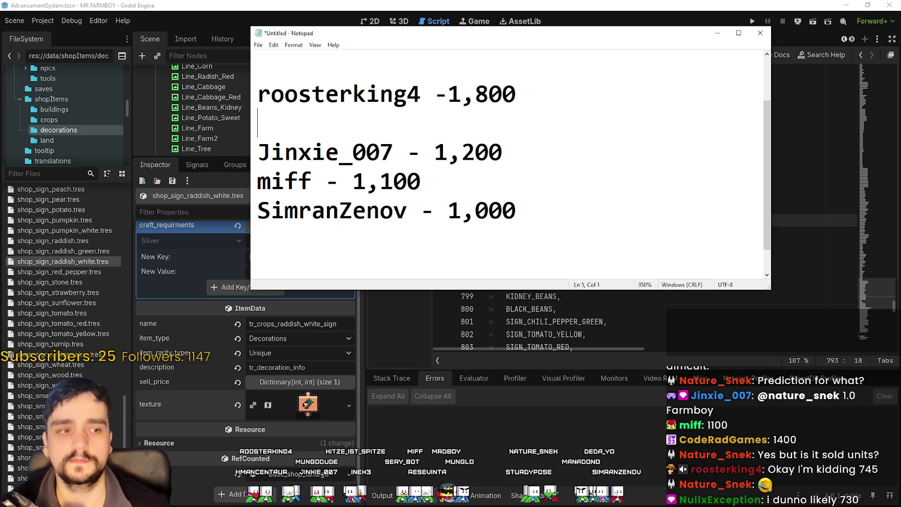
text(CodeRadG)
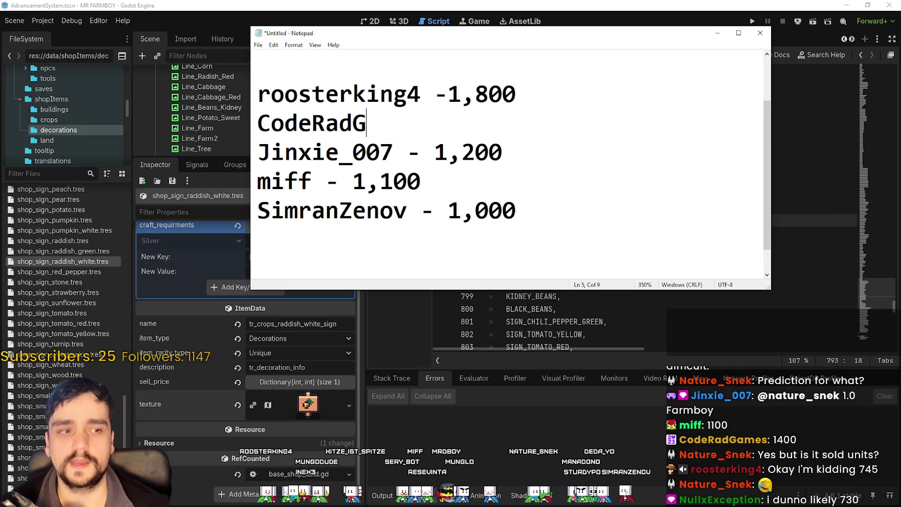
text(ames - 1,400)
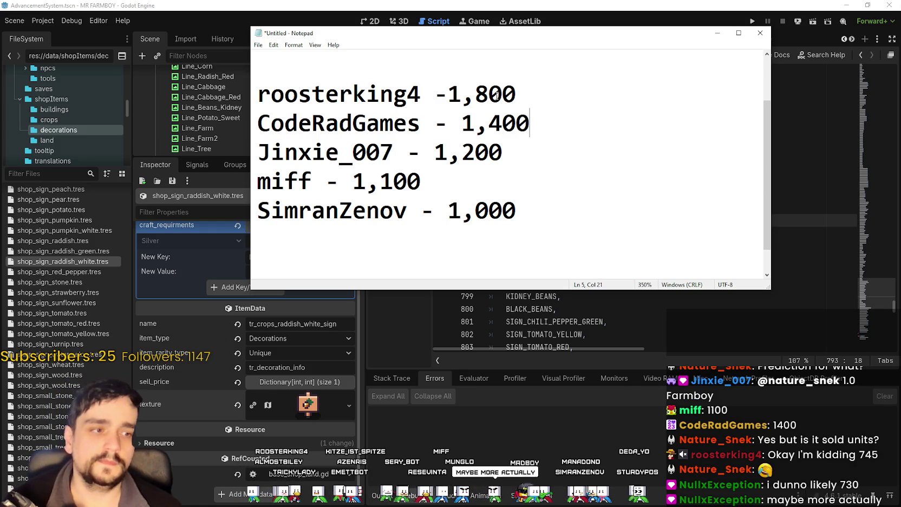
click(526, 206)
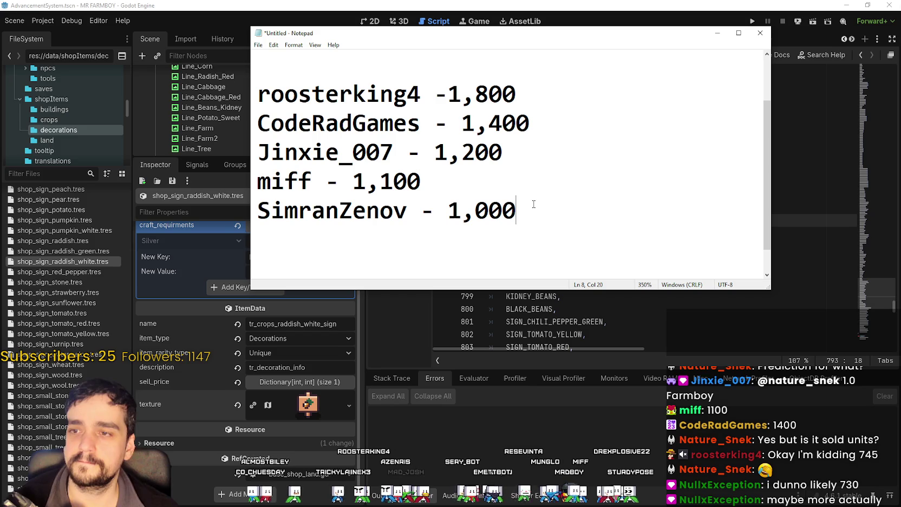
key(Return)
text(Null)
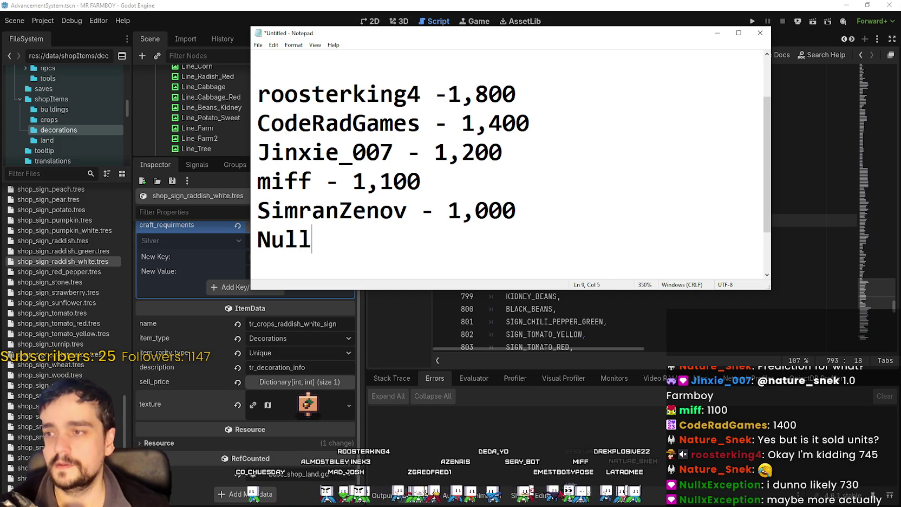
text(x)
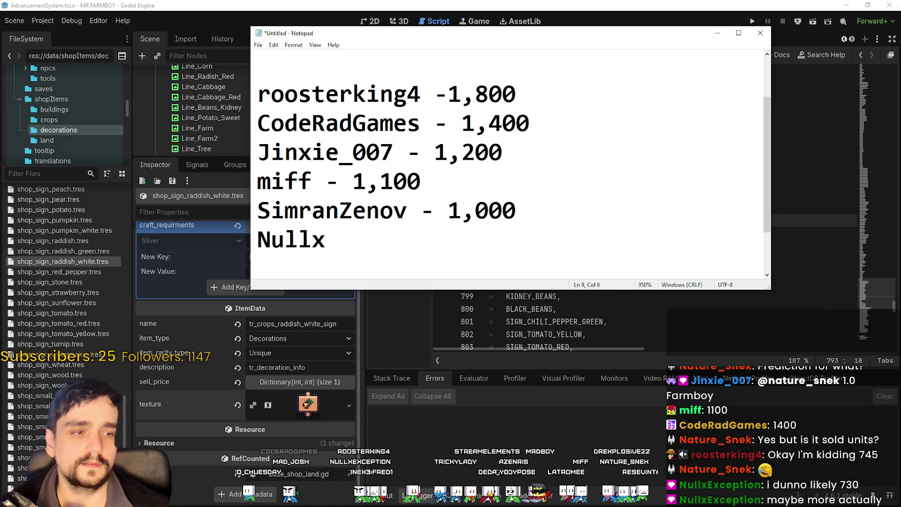
text(Exception)
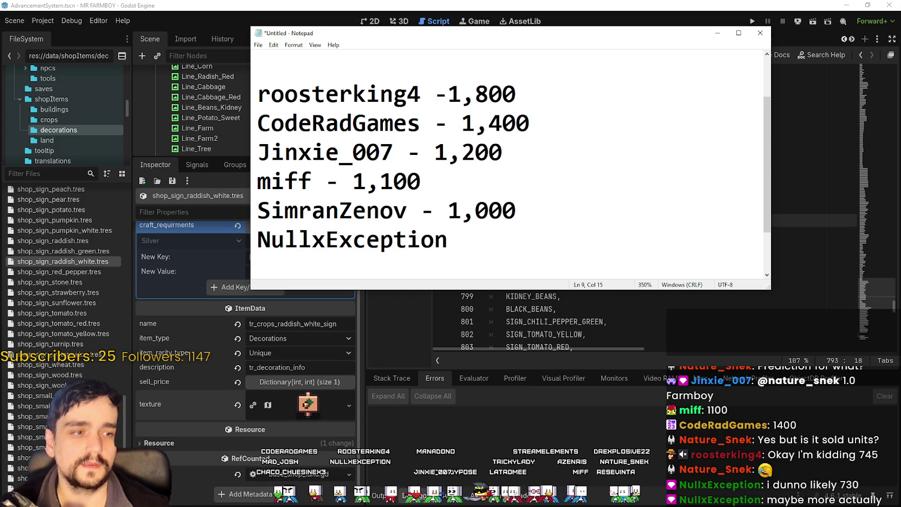
text( - 6)
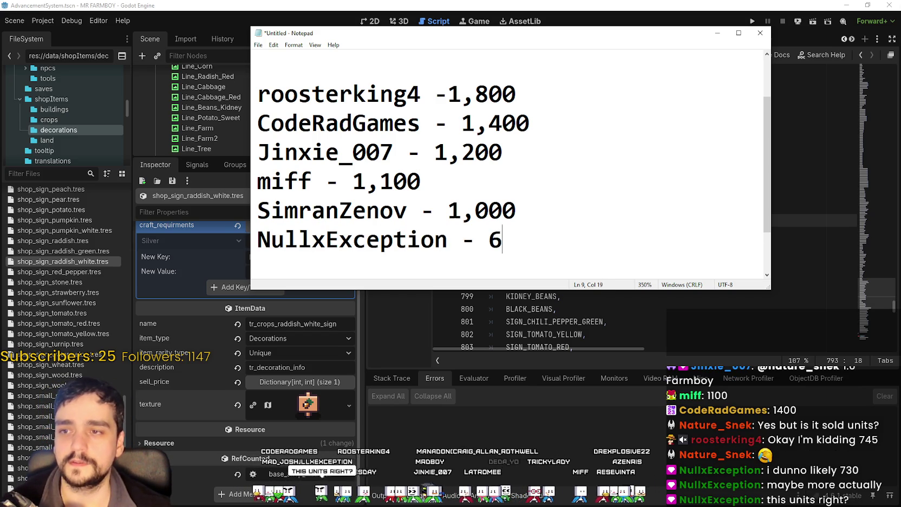
key(BackSpace)
text(72)
key(BackSpace)
text(30)
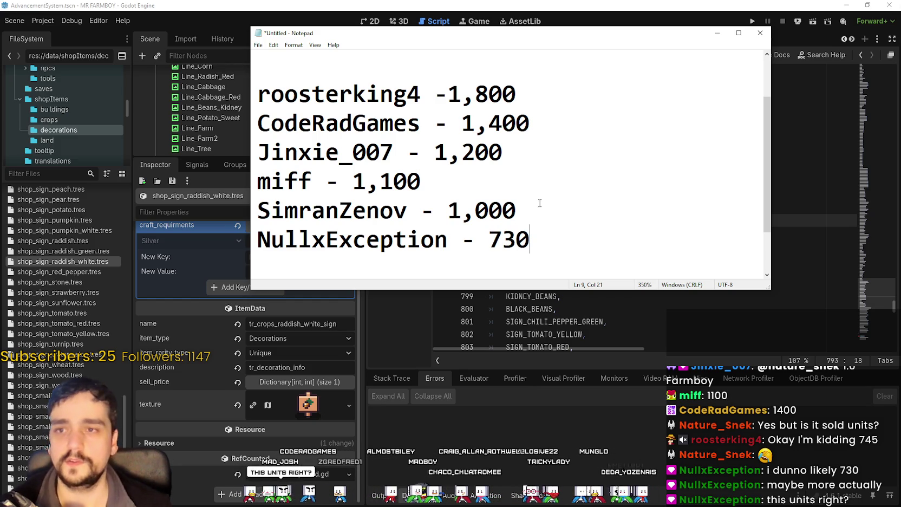
Insert 'Units' before LAUNCH in the second heading line
drag(555, 291, 581, 439)
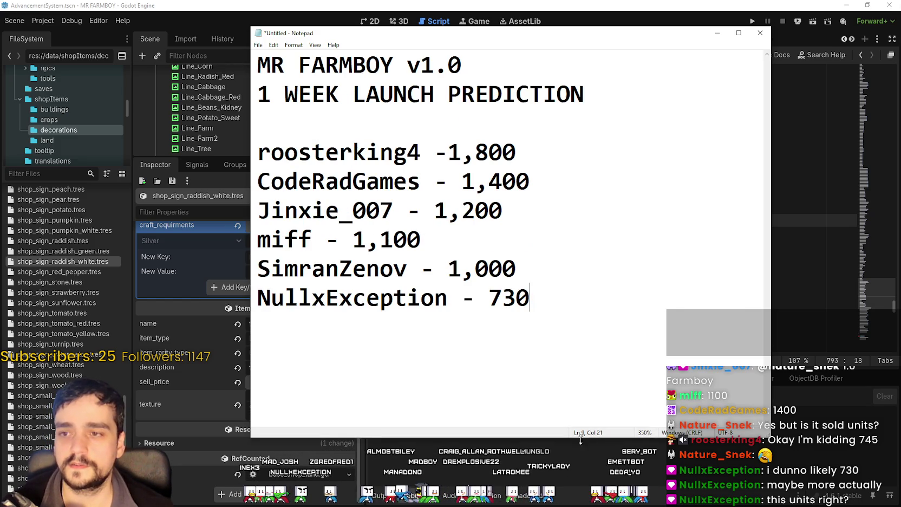
click(371, 126)
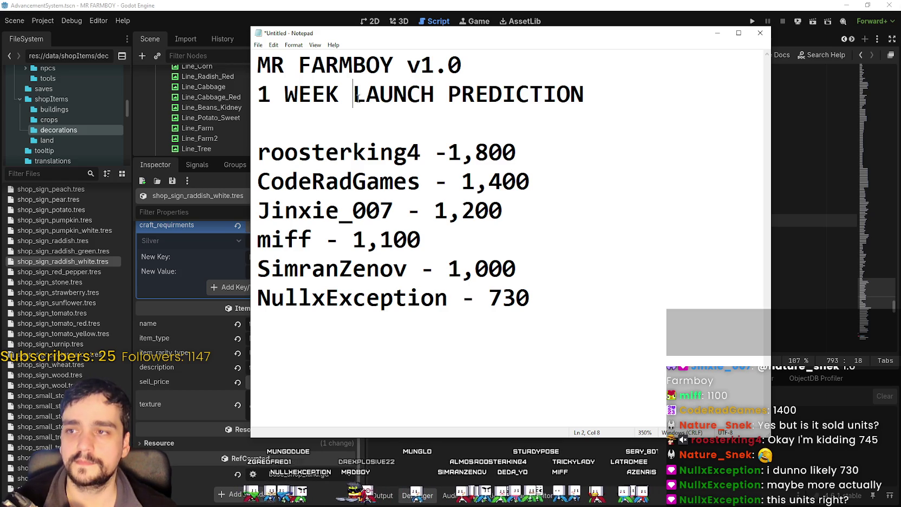
text(Units)
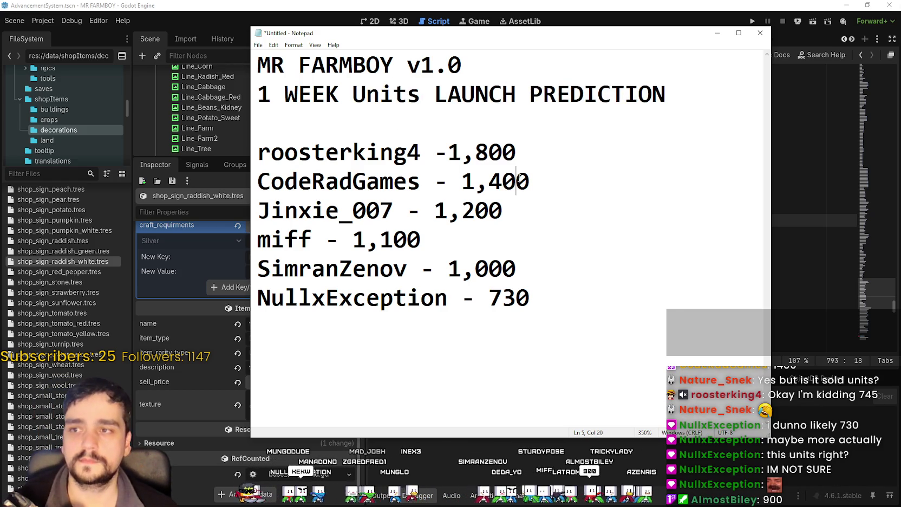
Add a viewer's 900 guess between the 1,000 and 730 entries
click(571, 219)
click(574, 241)
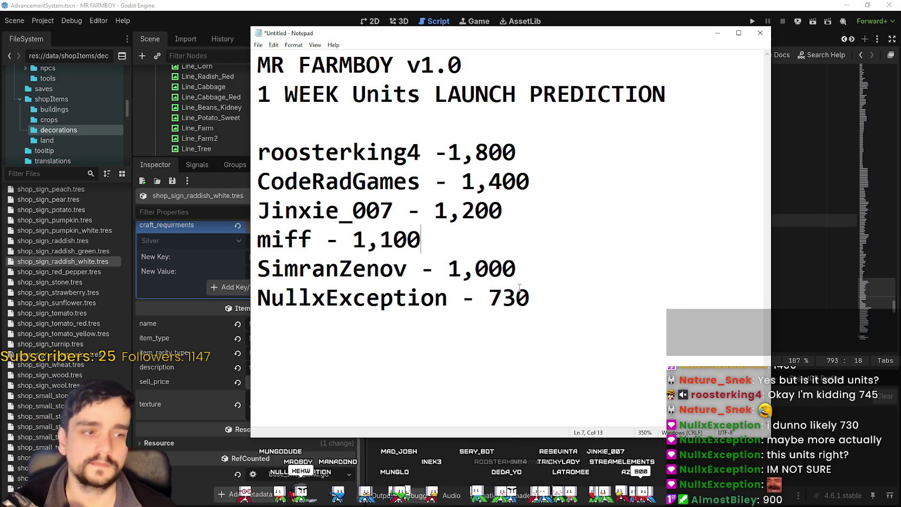
key(Return)
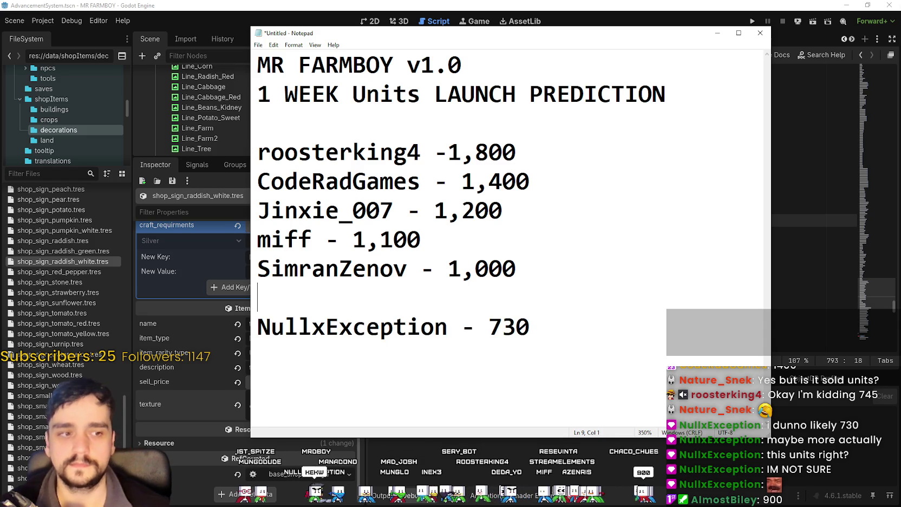
text(ALmost)
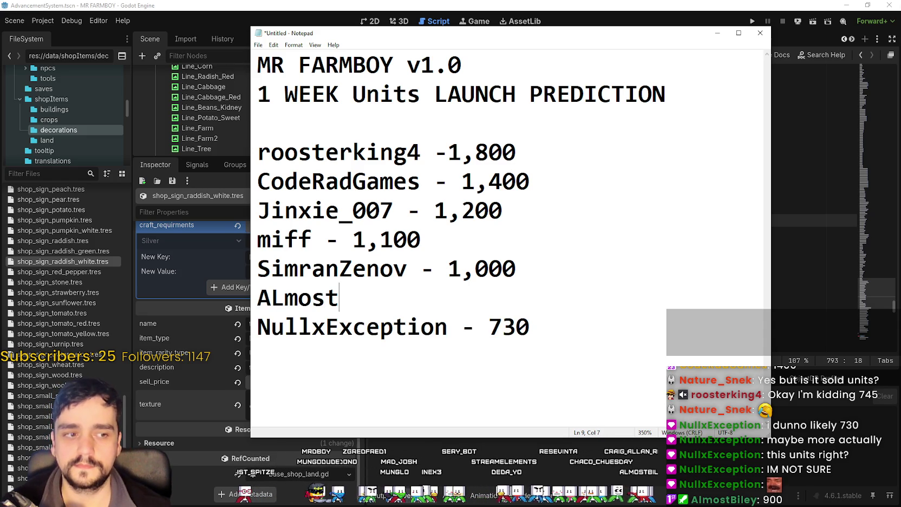
text(Biley - 900)
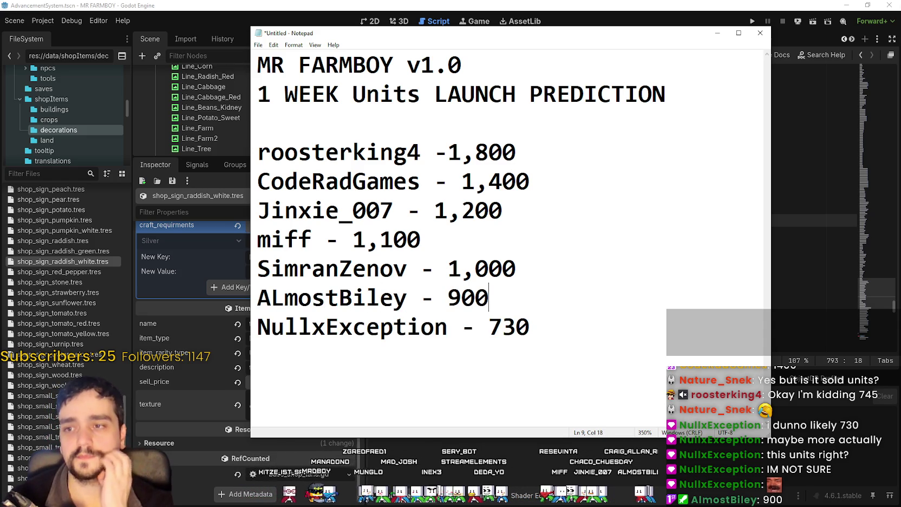
click(427, 209)
click(498, 247)
click(567, 162)
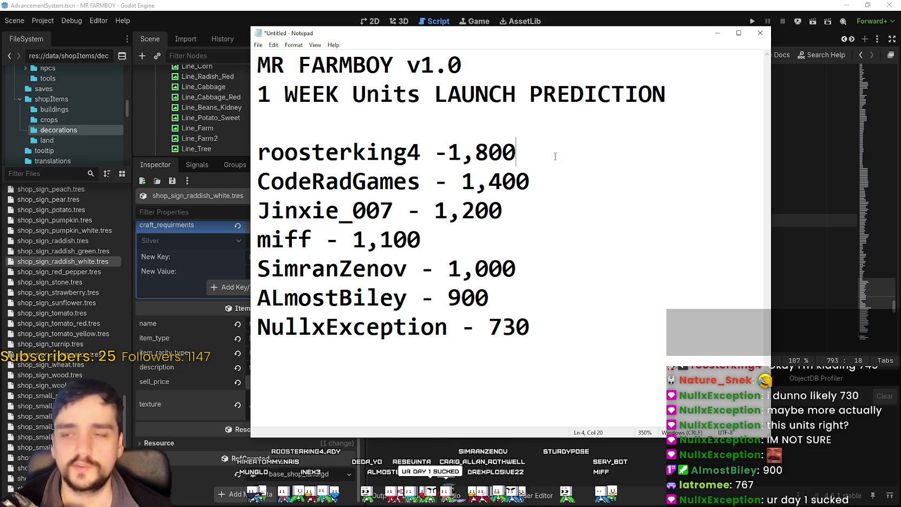
Reword the second heading line as '1 WEEK SOLD UNITS LAUNCH PREDICTION'
click(435, 95)
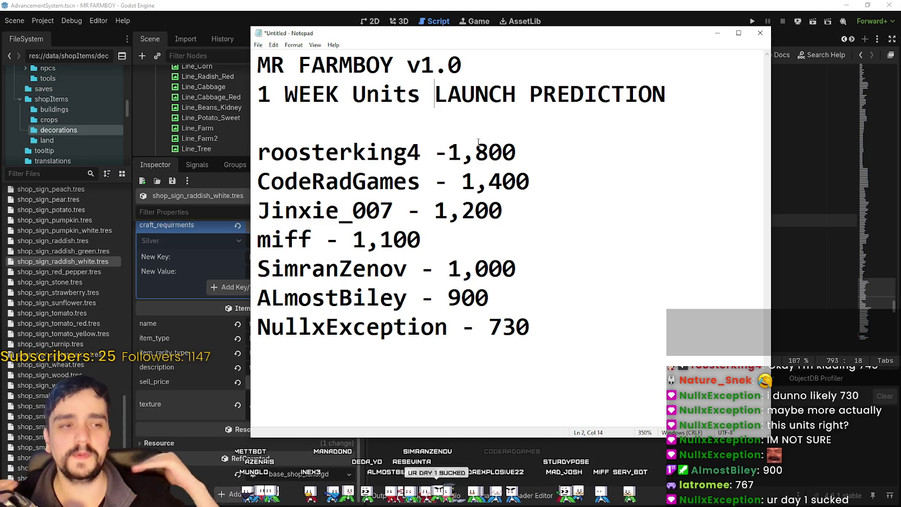
click(351, 95)
text(SOLD)
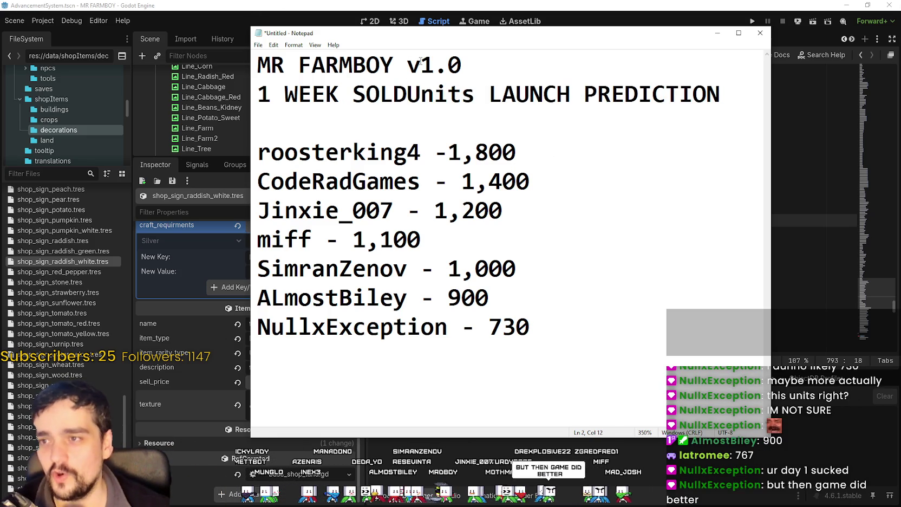
drag(475, 98, 420, 99)
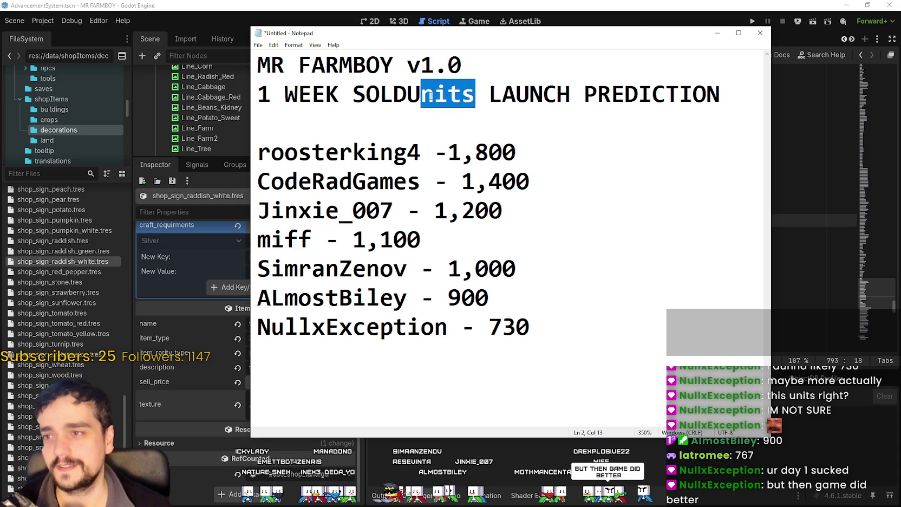
key(BackSpace)
key(BackSpace)
text(UNITS)
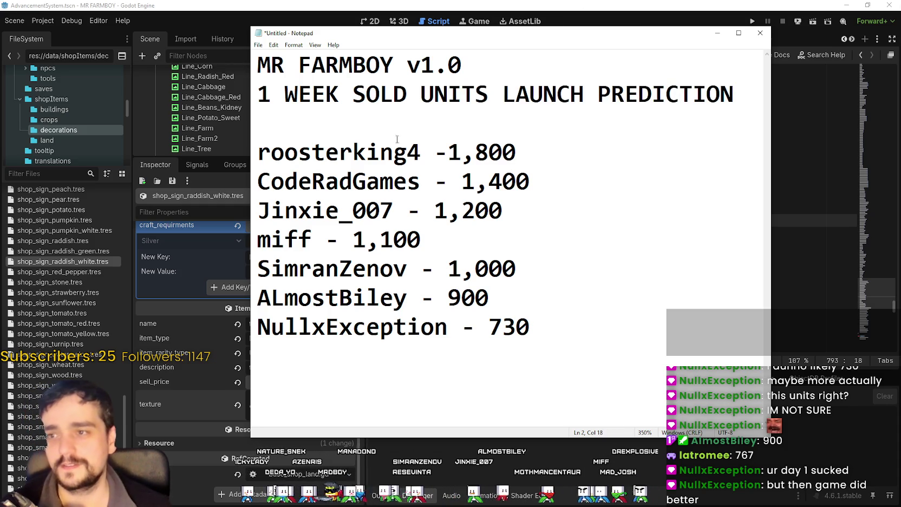
click(420, 94)
key(BackSpace)
click(436, 113)
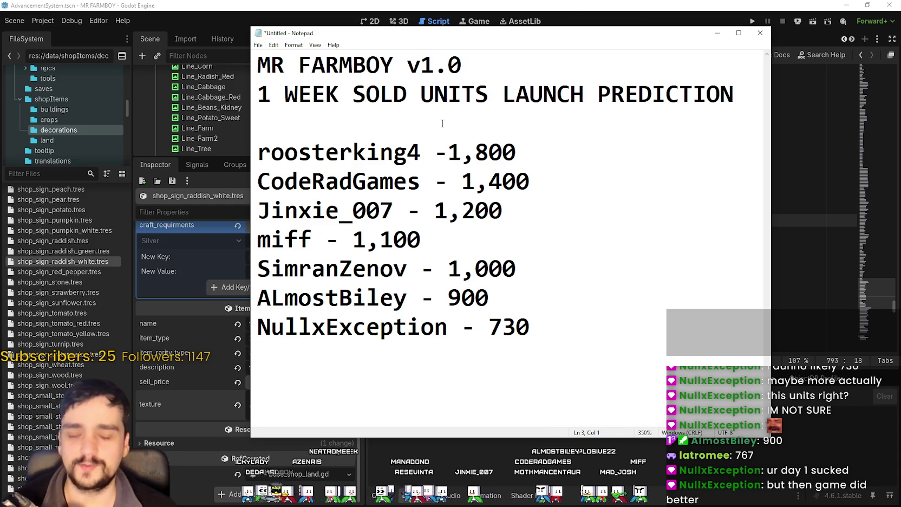
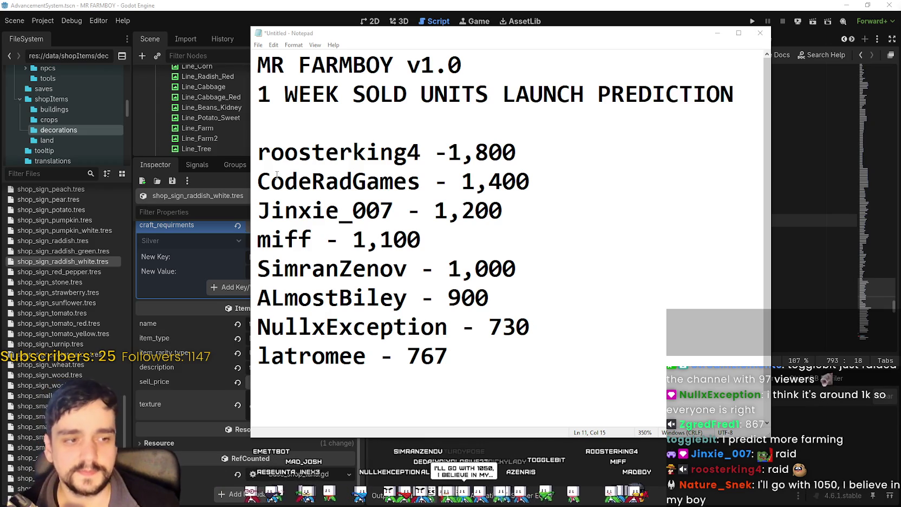
Insert a new 1,050 prediction below the 1,100 line and stretch Notepad to full screen height
click(477, 359)
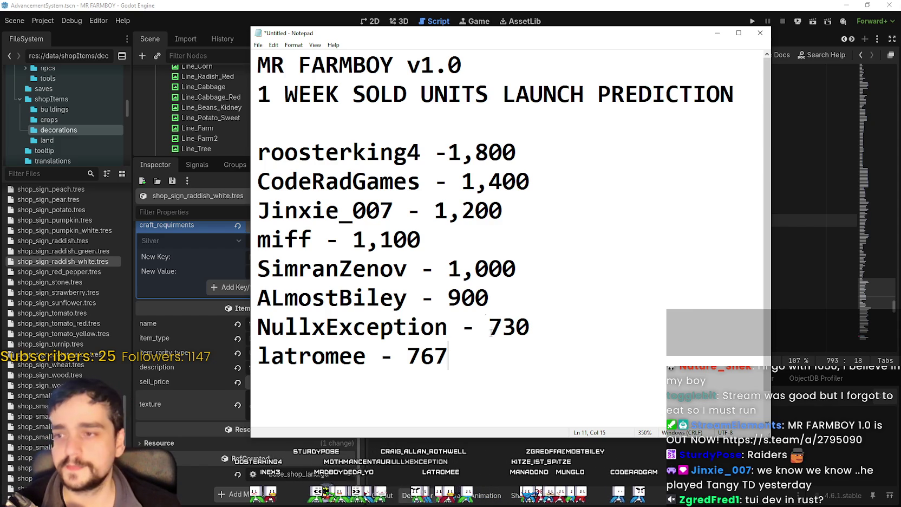
click(489, 239)
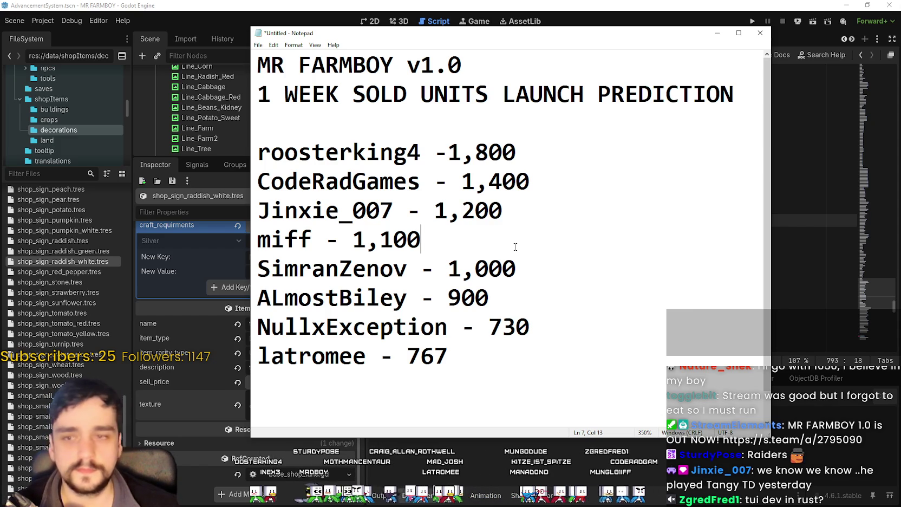
key(Return)
text(Natu)
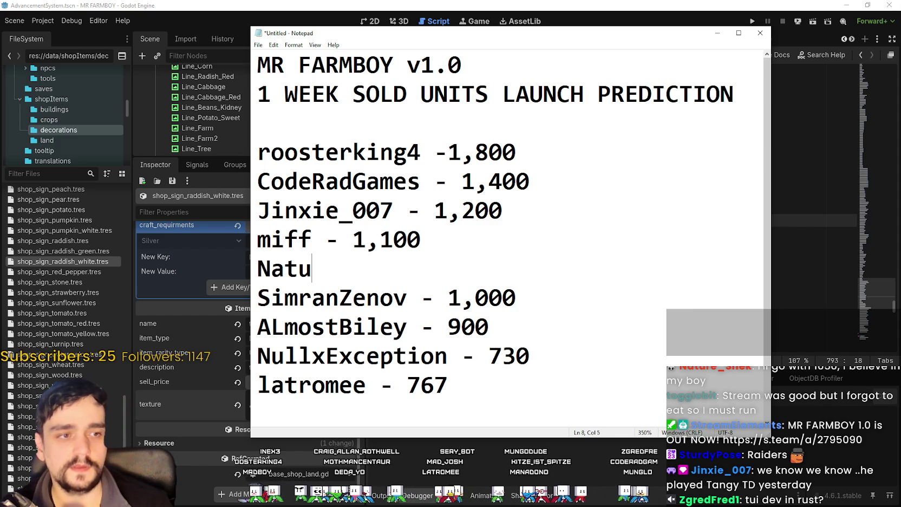
text(re_Sne)
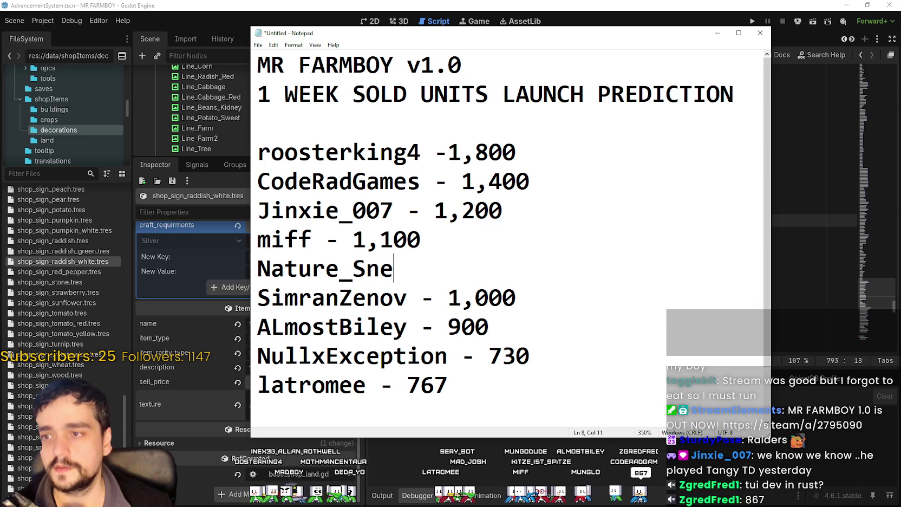
text(k - 1050)
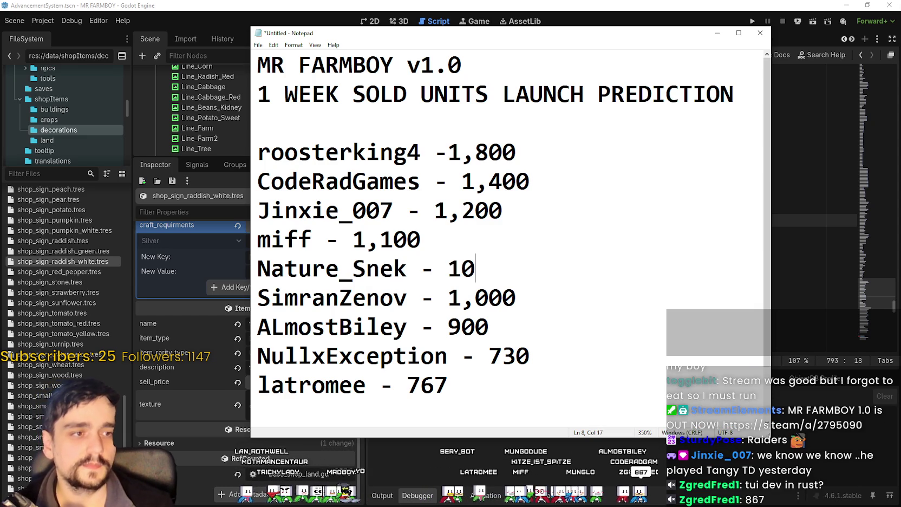
key(BackSpace)
key(BackSpace)
key(BackSpace)
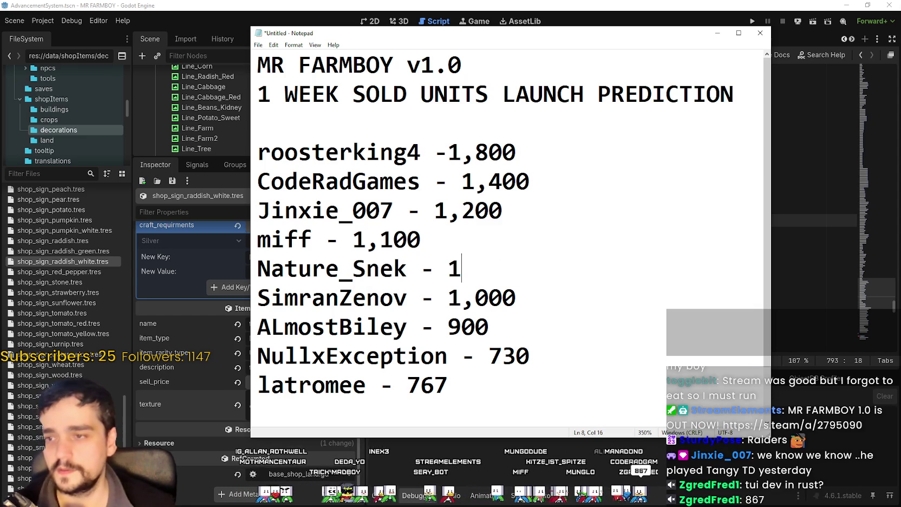
text(,50)
key(BackSpace)
key(BackSpace)
text(050)
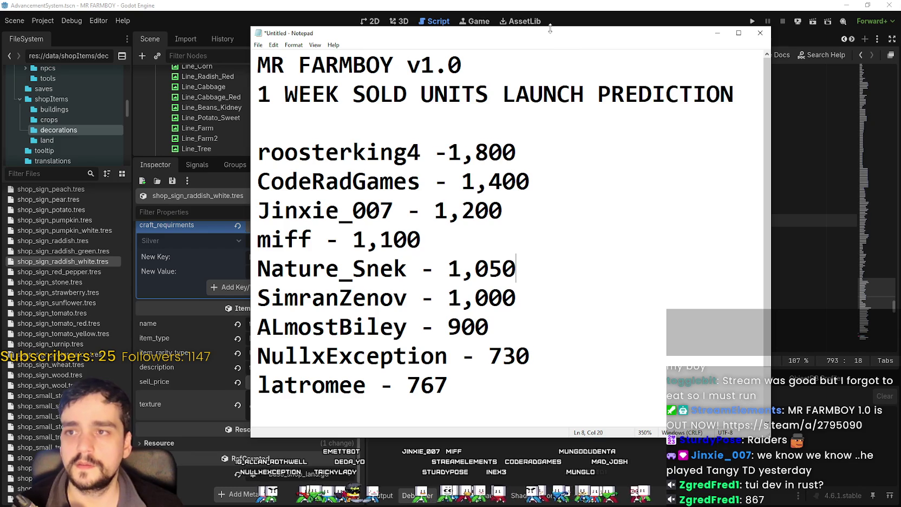
drag(567, 27, 567, 1)
click(572, 331)
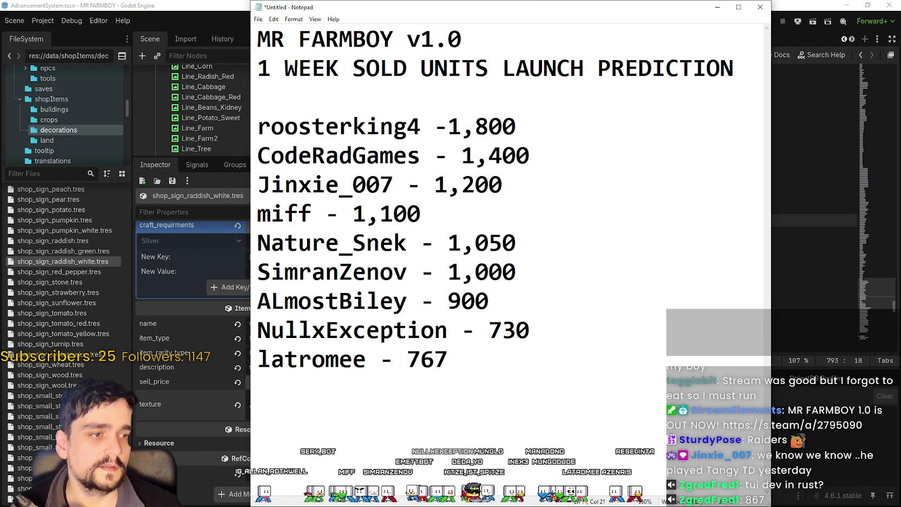
click(537, 303)
key(Return)
text(Z)
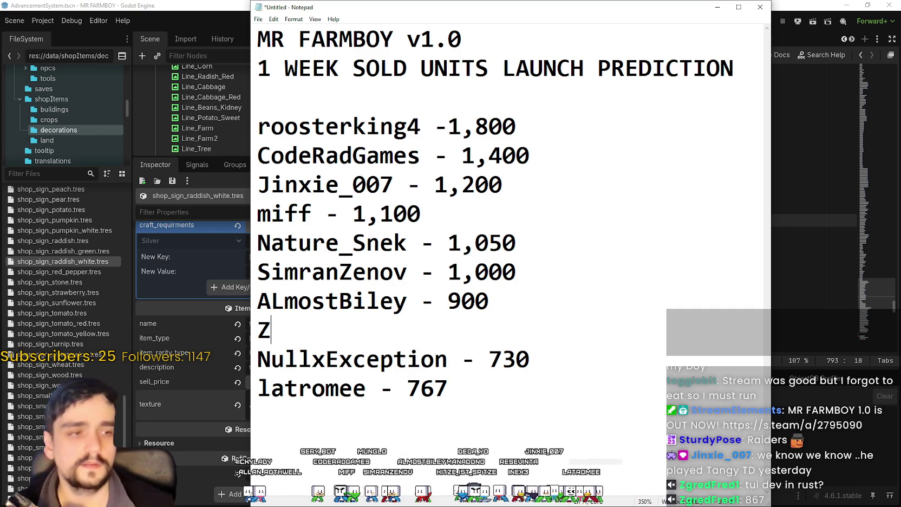
text(gred)
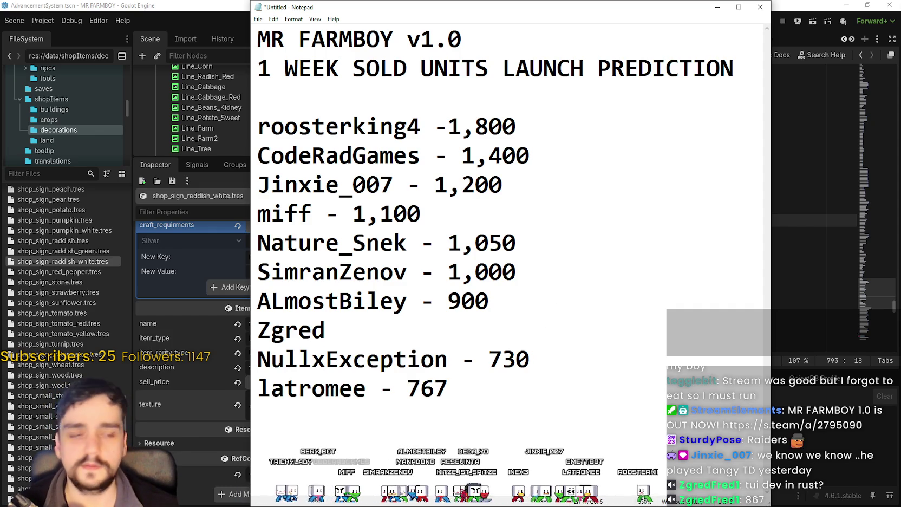
text(Fred1 -)
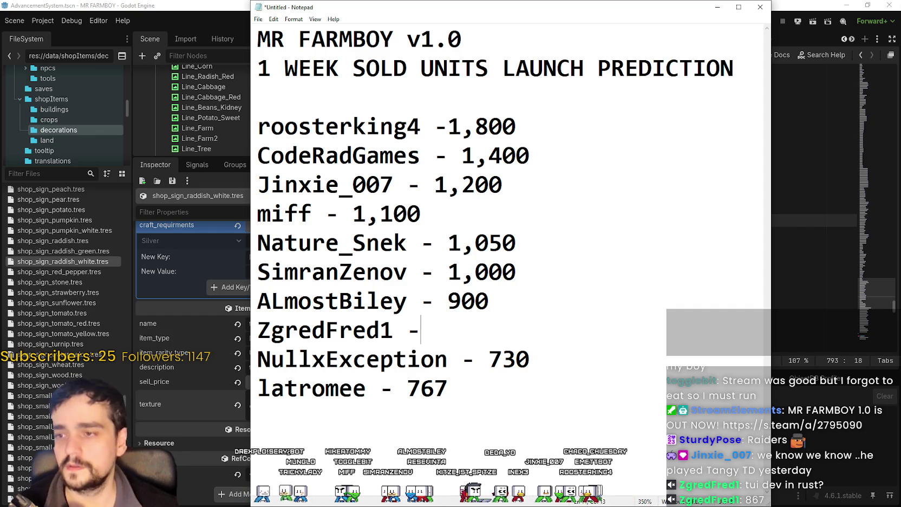
text( 867)
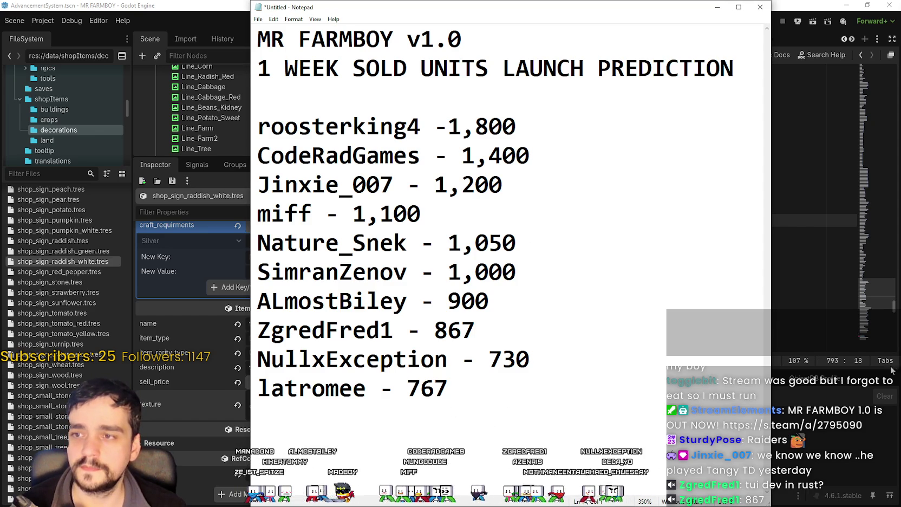
Move the launch list window to the right and cancel its Save As
drag(384, 9, 525, 9)
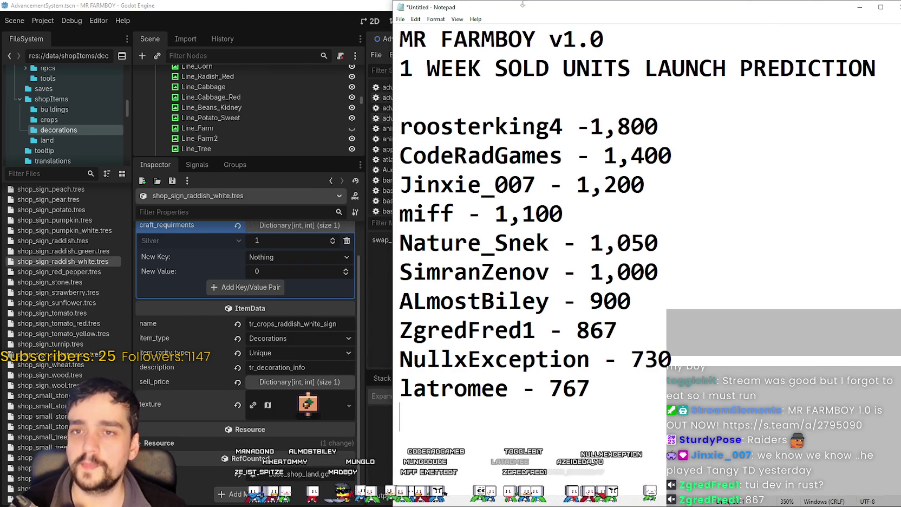
click(400, 19)
click(411, 61)
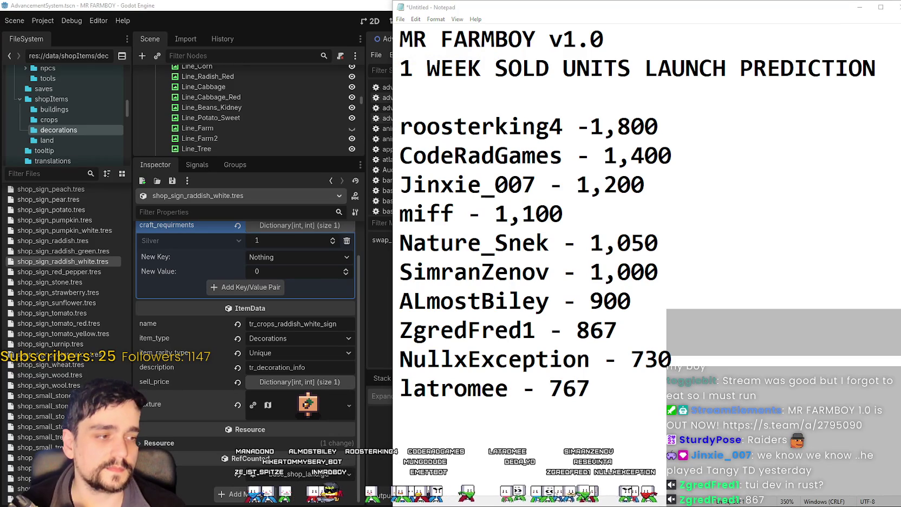
click(808, 263)
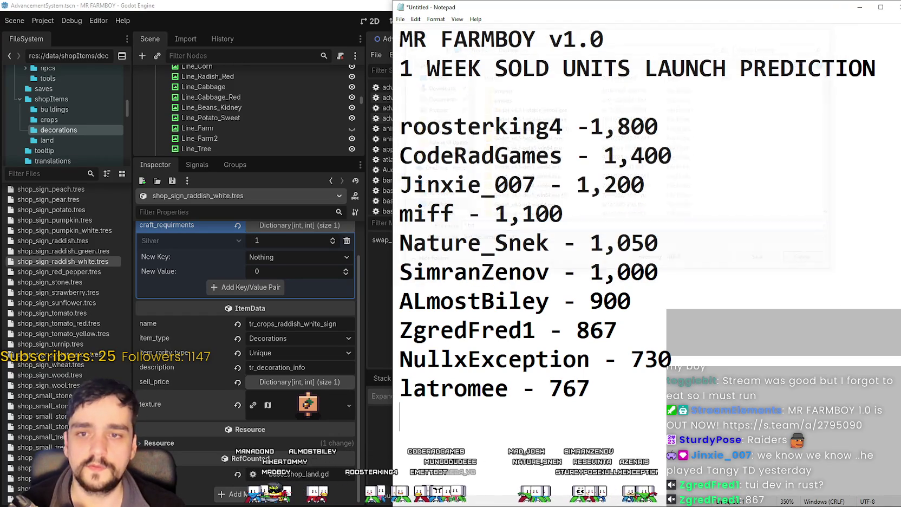
Bring TangyTDFridayPredictions.txt forward and save it with File > Save
key(alt+Tab)
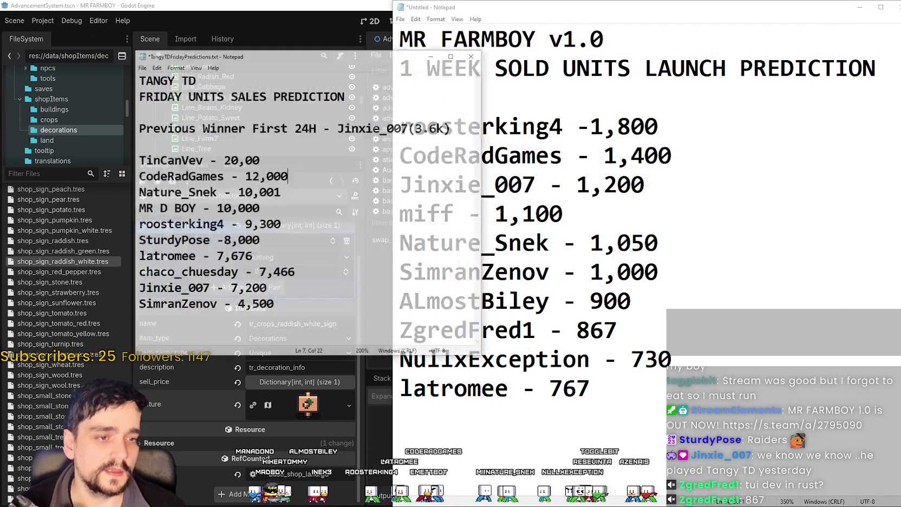
mouse_move(102, 24)
mouse_down()
mouse_move(135, 7)
mouse_move(159, 11)
mouse_up()
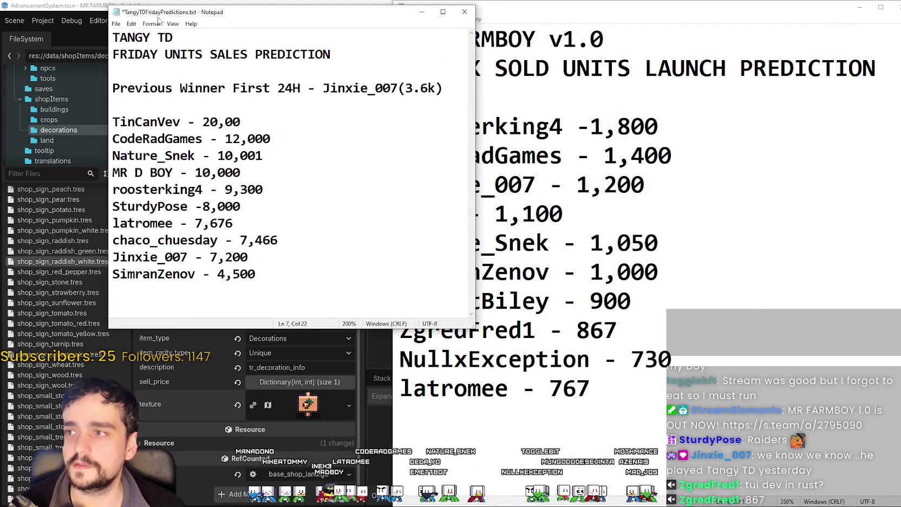
click(116, 24)
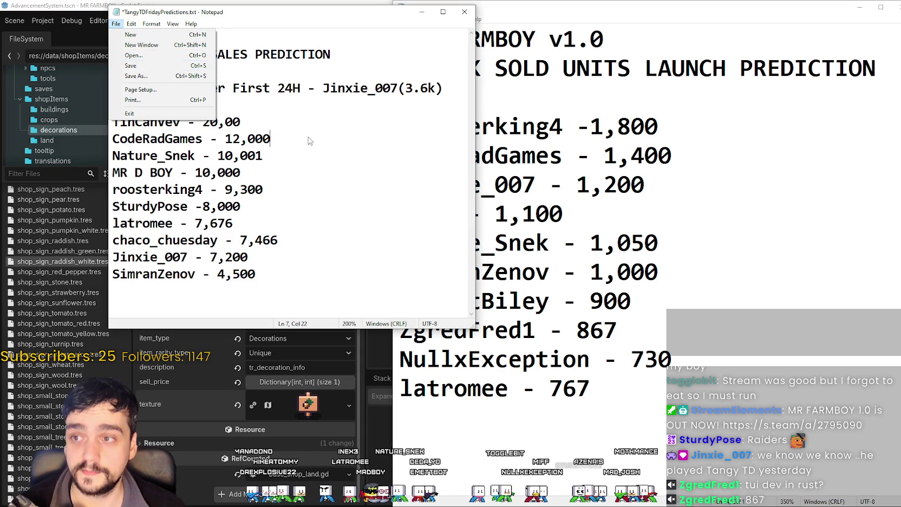
click(310, 171)
click(116, 24)
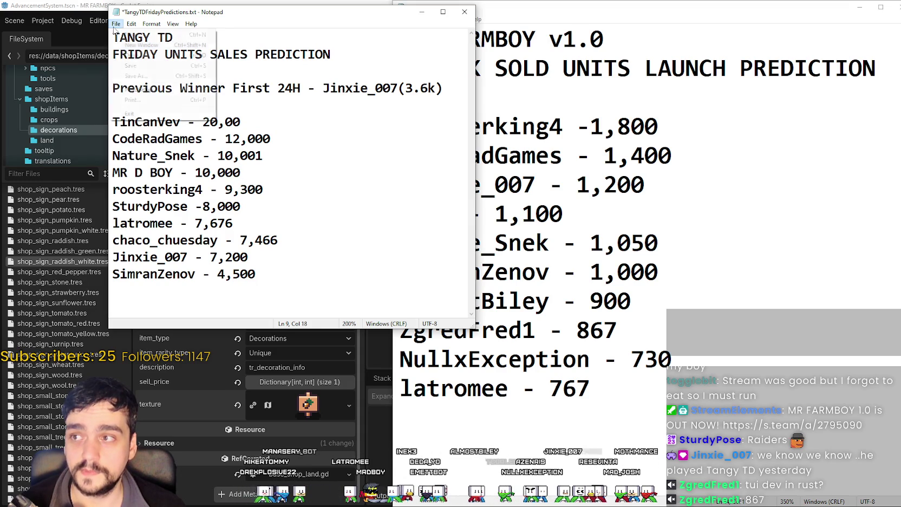
click(195, 66)
Look over the Friday prediction entries and make that window narrower
drag(221, 11, 226, 11)
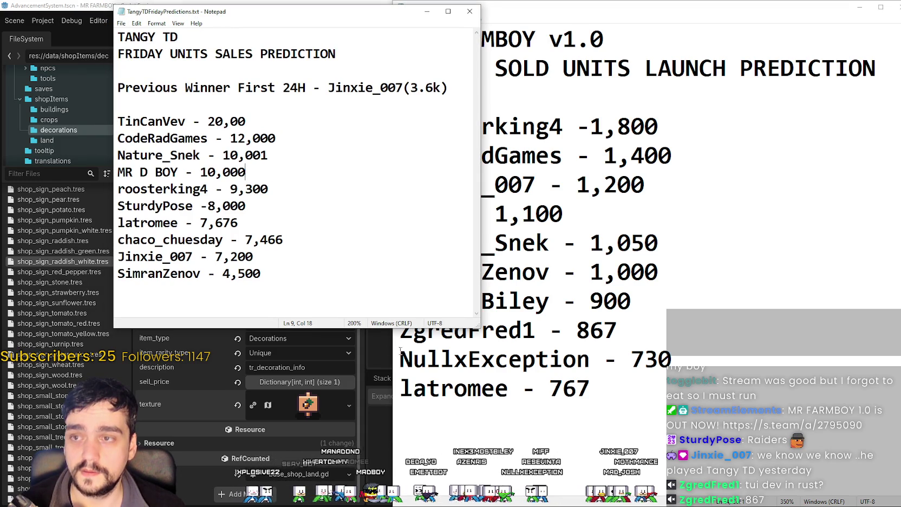
drag(331, 282, 118, 138)
click(321, 251)
mouse_move(192, 88)
mouse_down()
mouse_move(201, 124)
mouse_move(337, 292)
mouse_up()
click(334, 287)
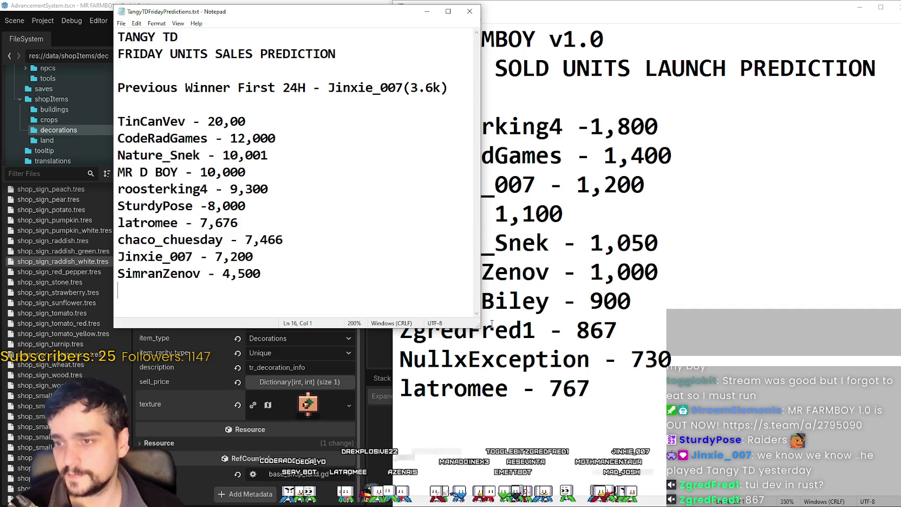
drag(479, 327, 371, 341)
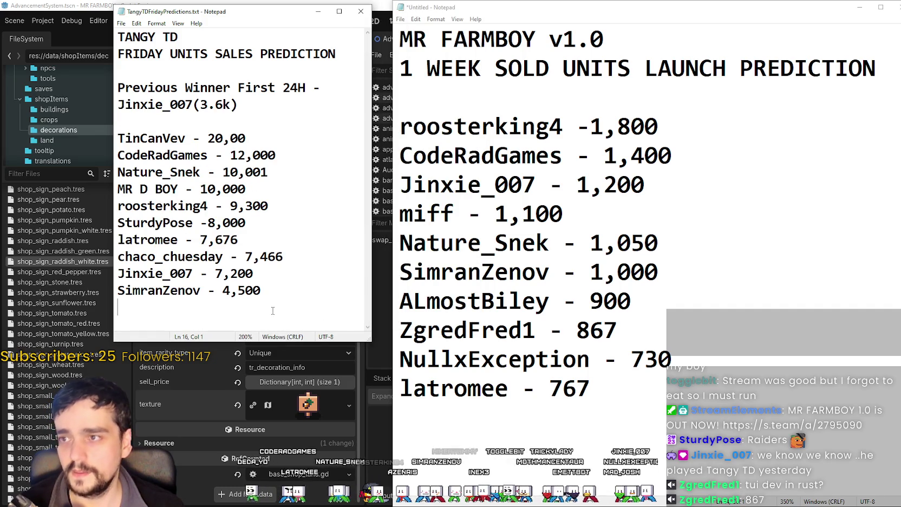
click(545, 297)
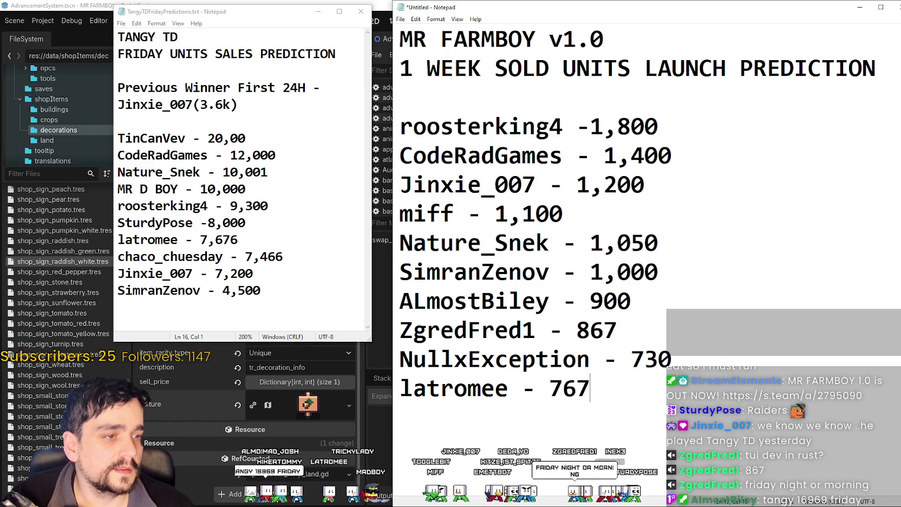
click(277, 291)
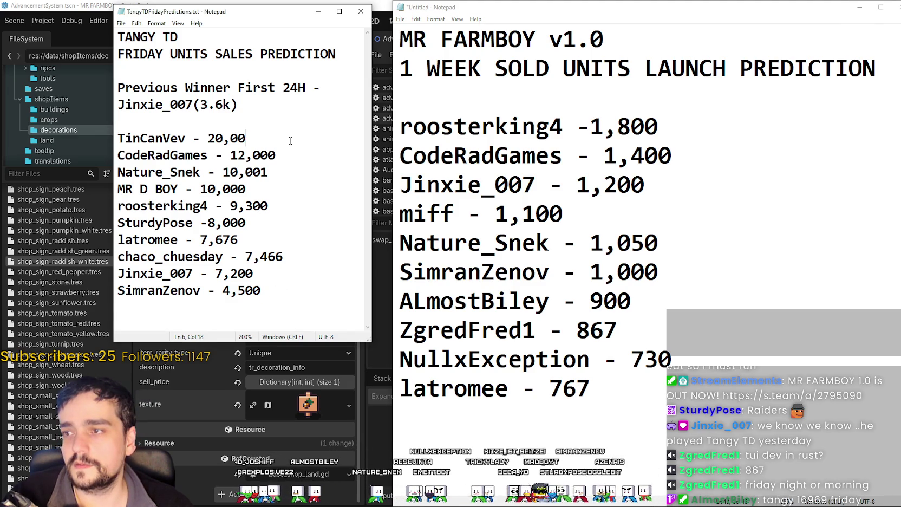
key(Return)
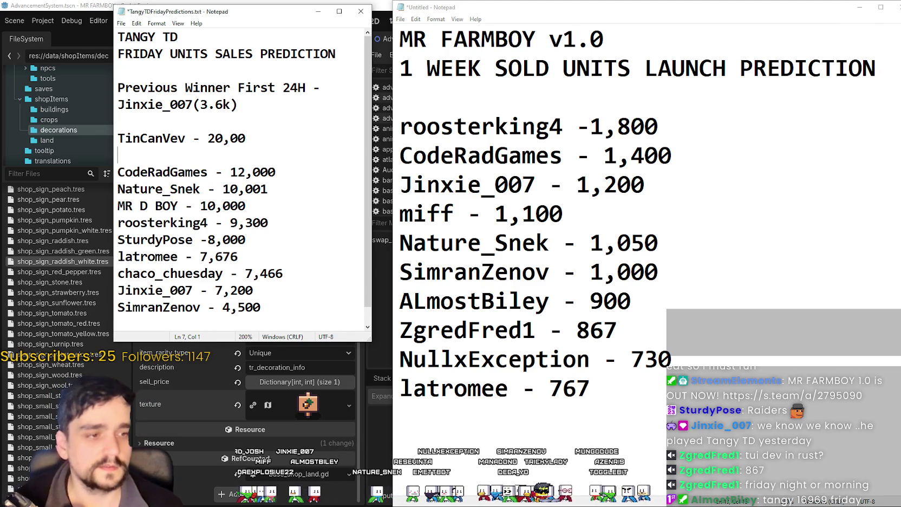
text(AlmostBiley - 16,)
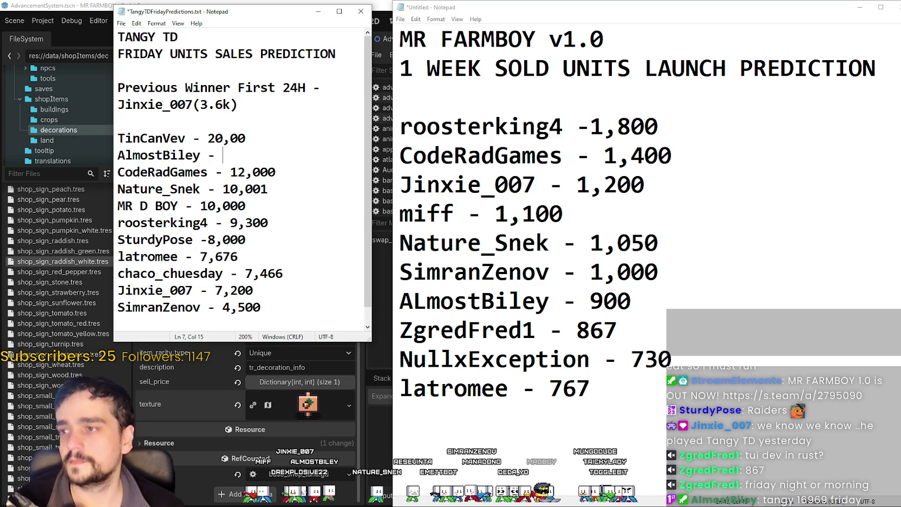
text(9)
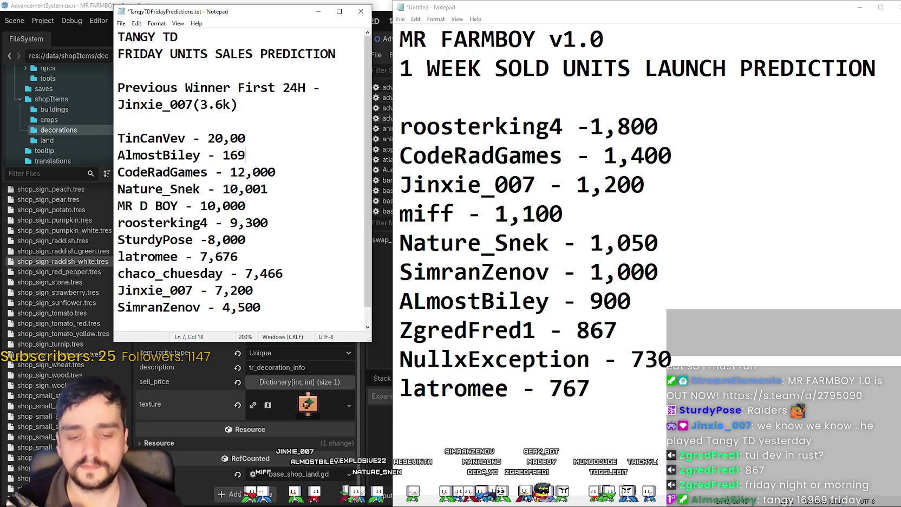
key(BackSpace)
text(,9)
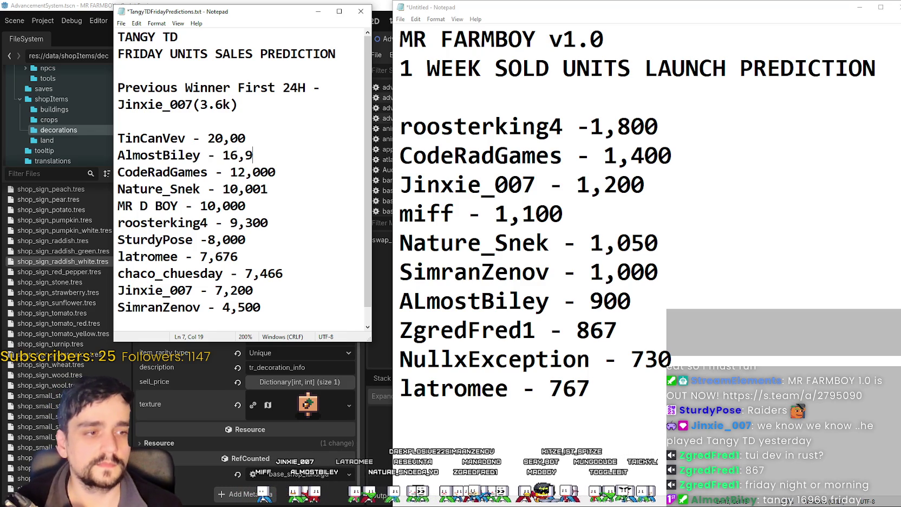
text(69)
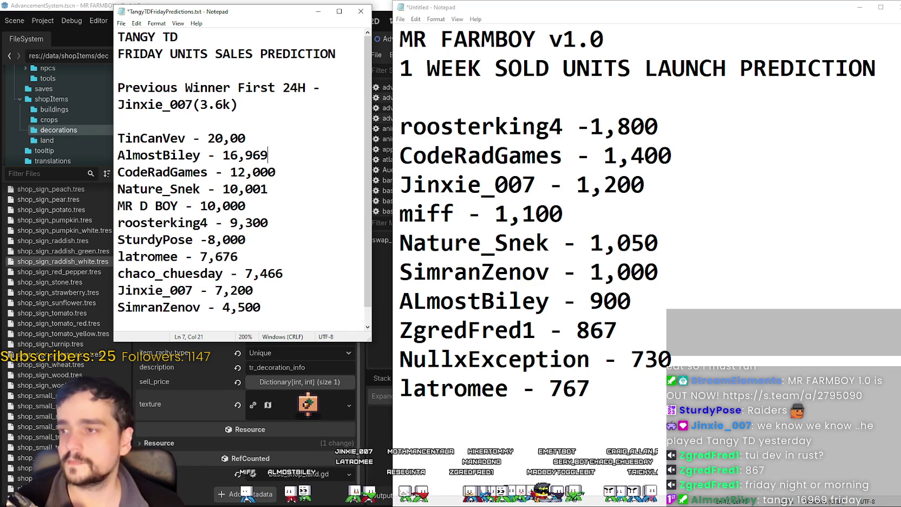
Make the Friday window taller and save TangyTDFridayPredictions.txt with Ctrl+S
drag(358, 341, 358, 378)
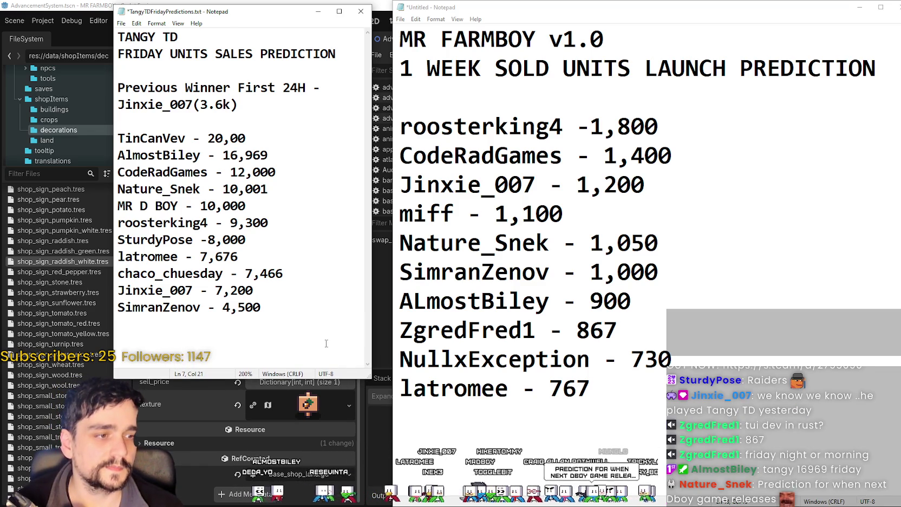
click(315, 317)
key(ctrl+s)
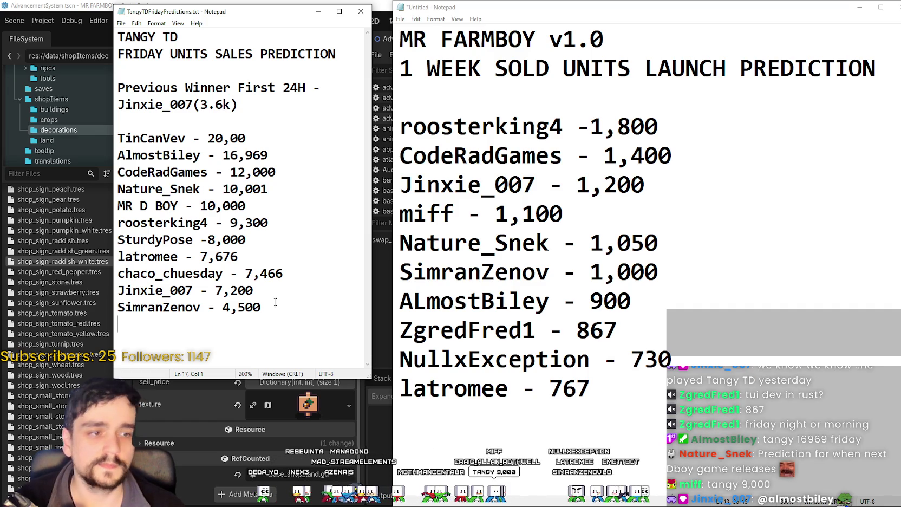
click(289, 220)
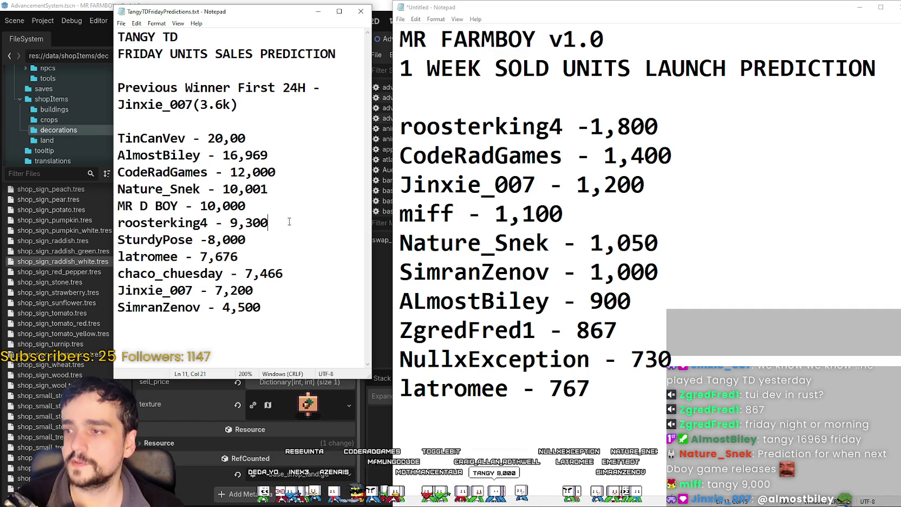
key(Return)
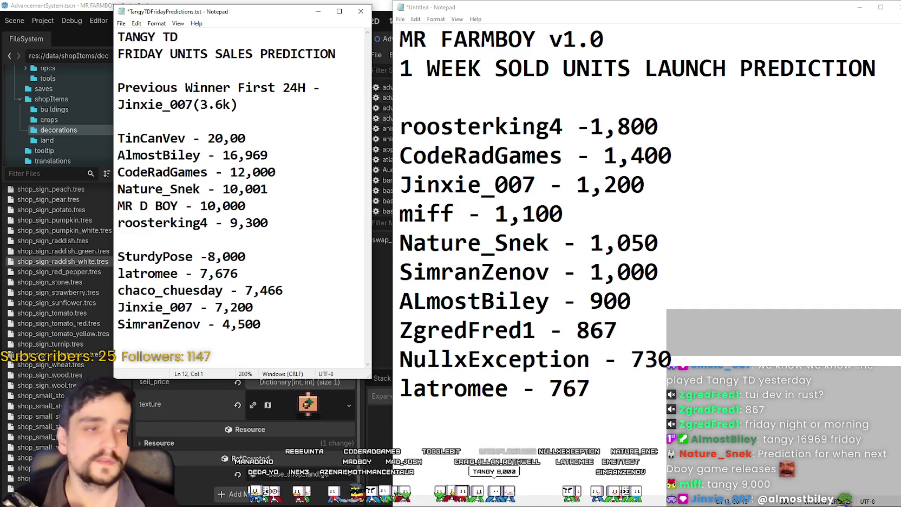
text(miff - )
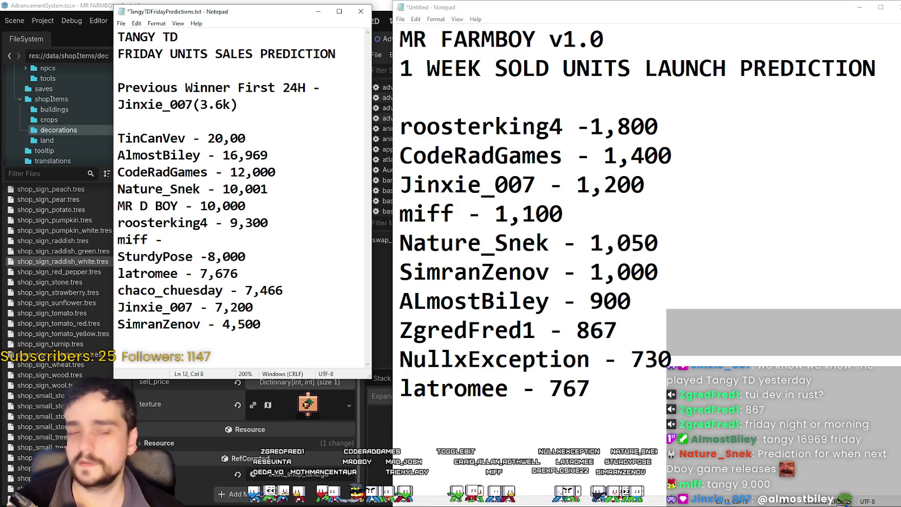
text(9,000)
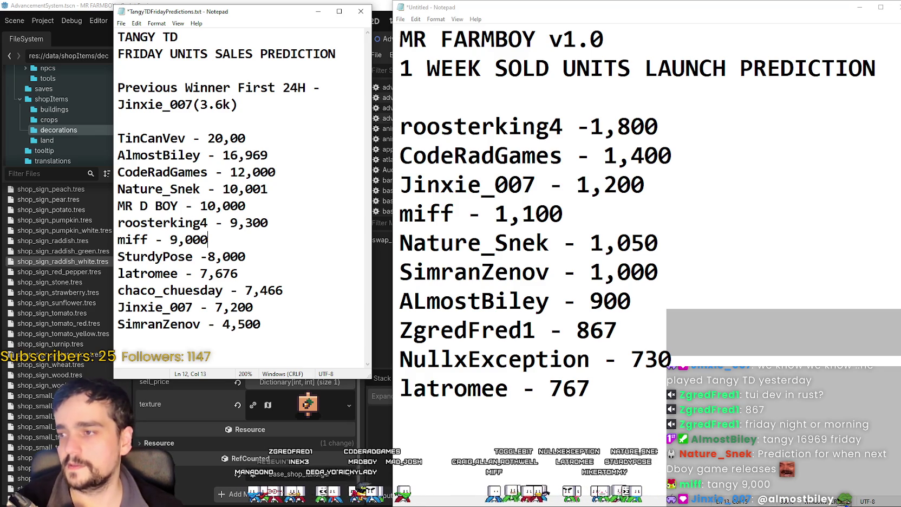
key(ctrl+s)
click(308, 215)
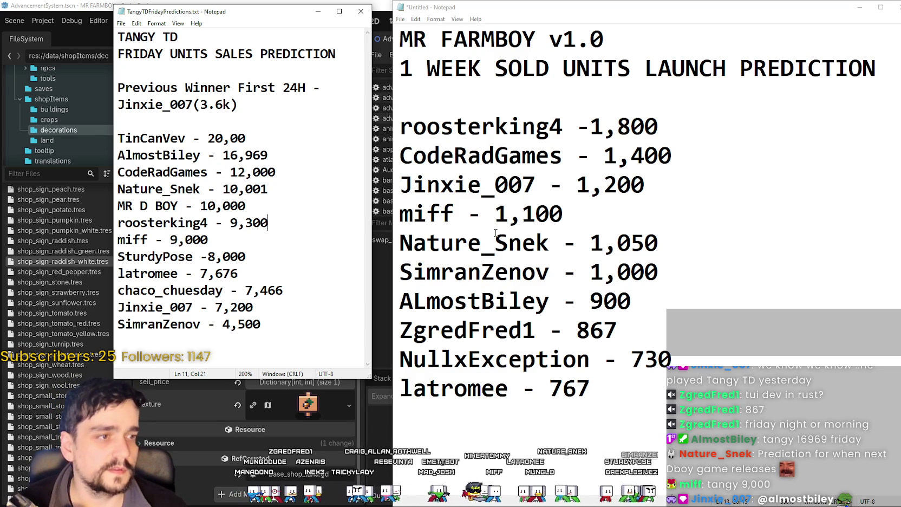
drag(536, 214, 550, 214)
click(732, 204)
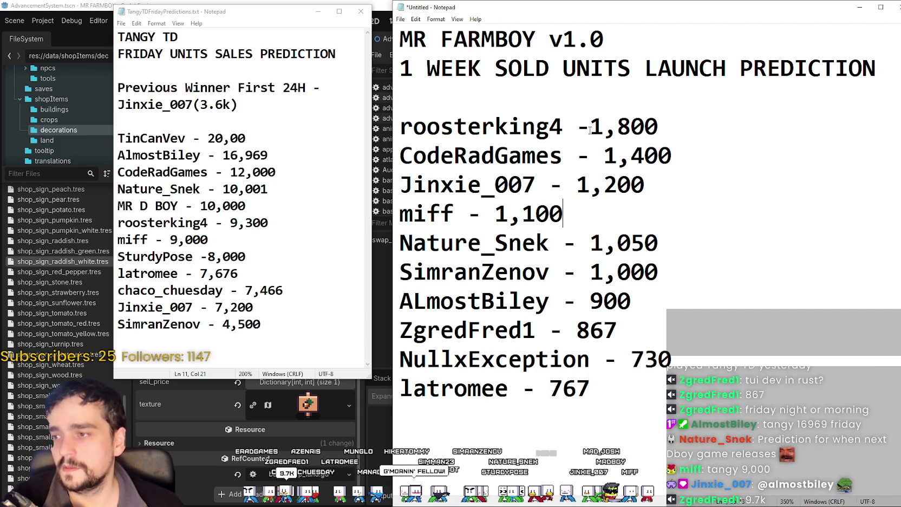
click(270, 208)
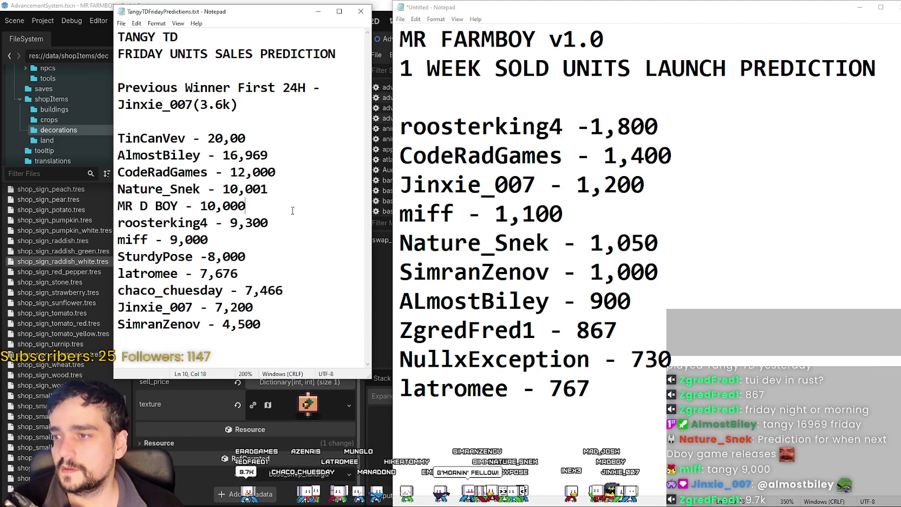
key(Return)
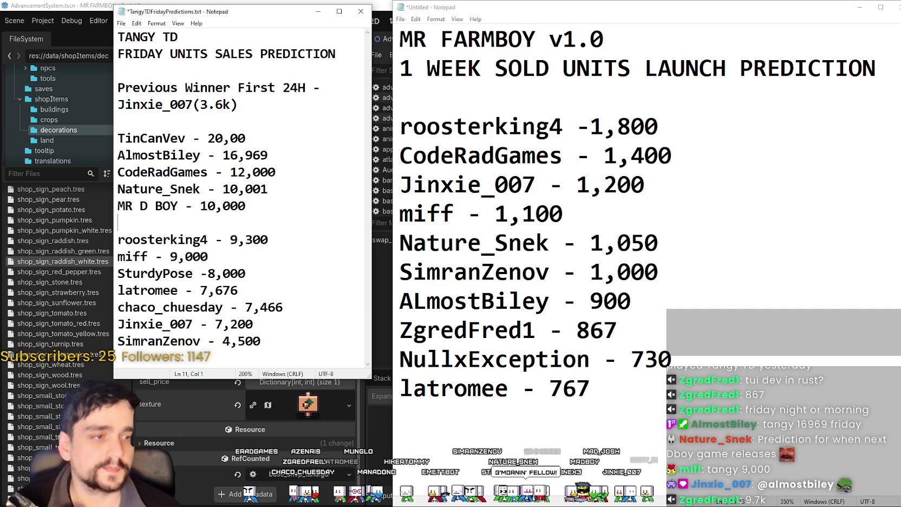
text(Zgre)
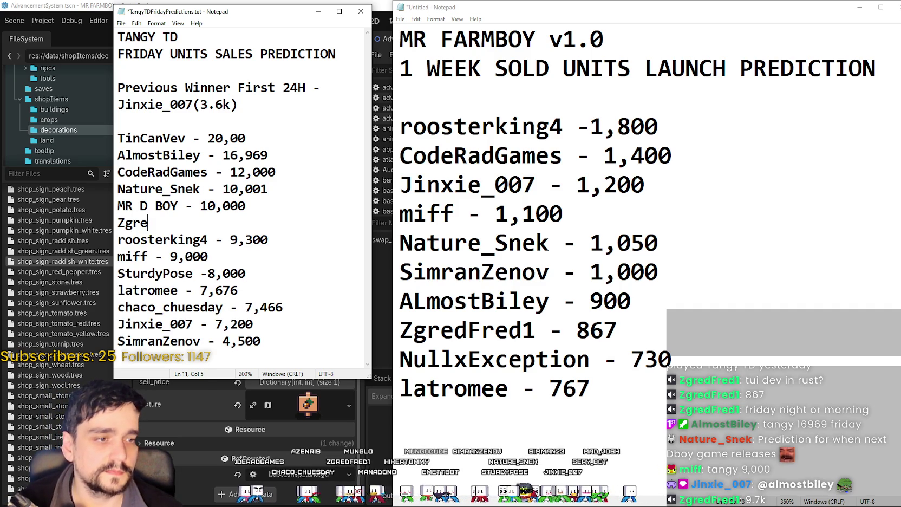
text(dFred)
text(- 9)
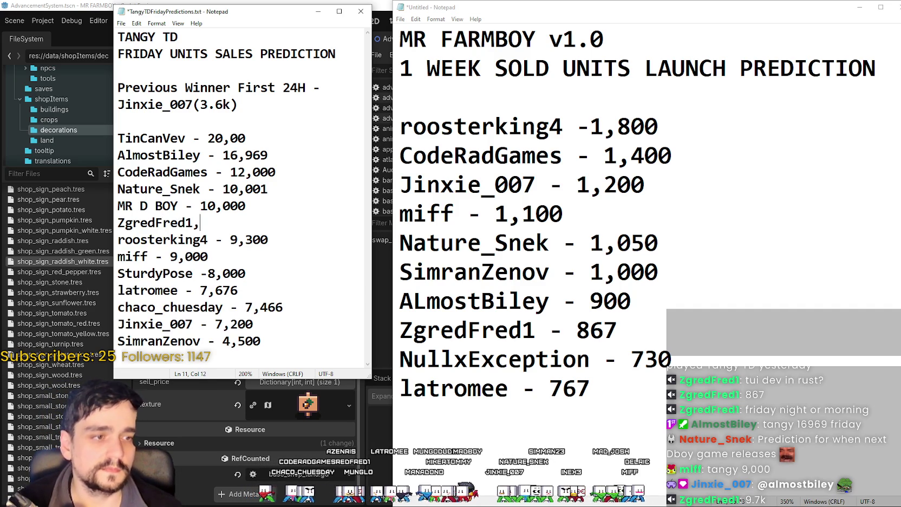
text(,7k)
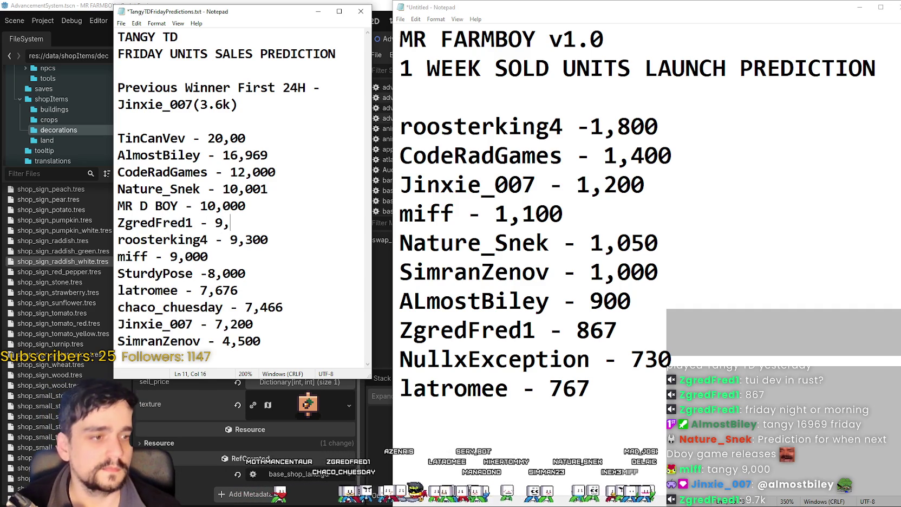
key(BackSpace)
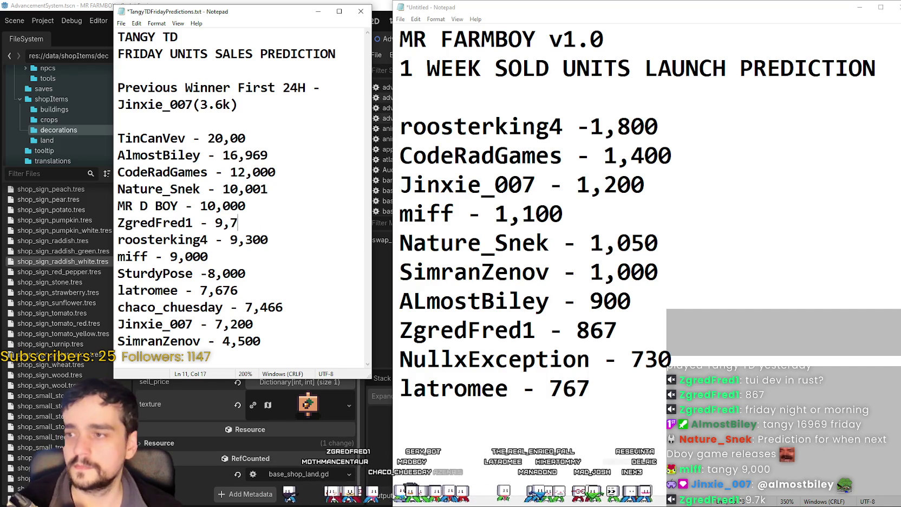
text(00)
key(ctrl+s)
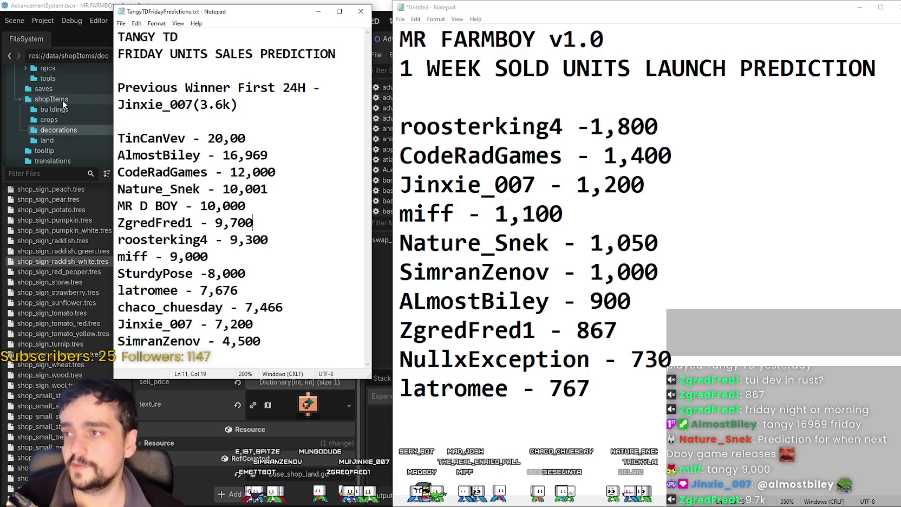
drag(494, 68, 631, 303)
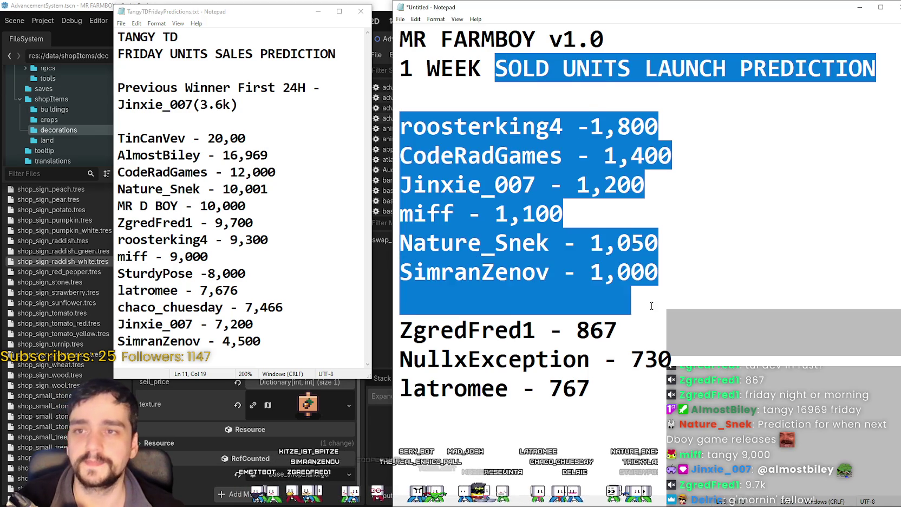
click(632, 271)
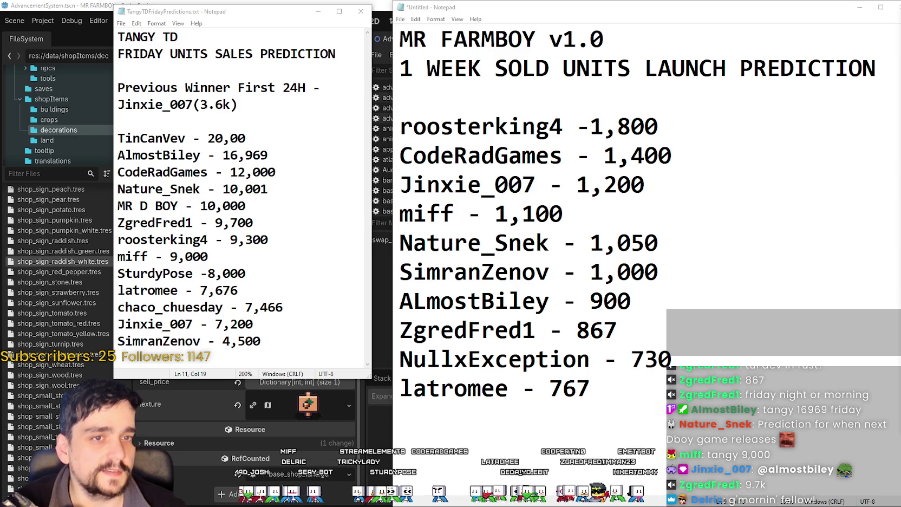
mouse_move(593, 398)
mouse_down()
mouse_move(399, 126)
mouse_move(400, 68)
mouse_up()
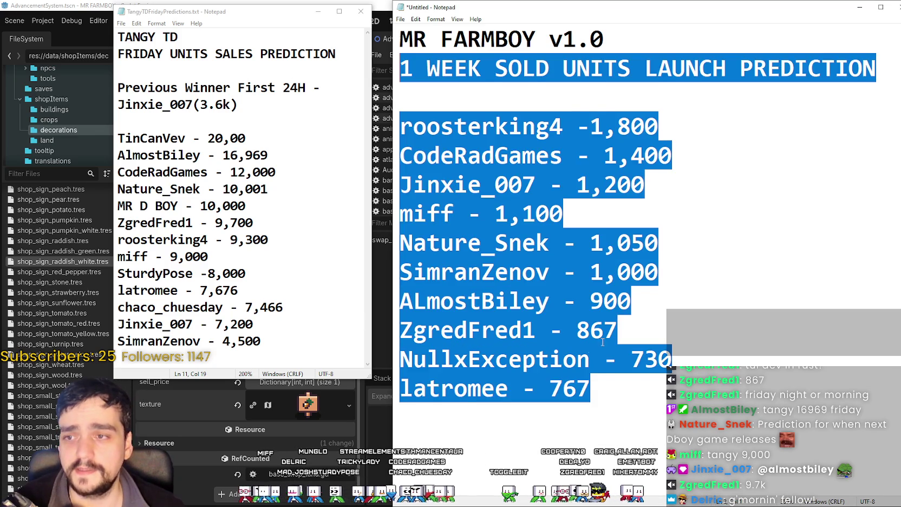
click(603, 330)
mouse_move(324, 343)
mouse_down()
mouse_move(118, 104)
mouse_move(117, 138)
mouse_up()
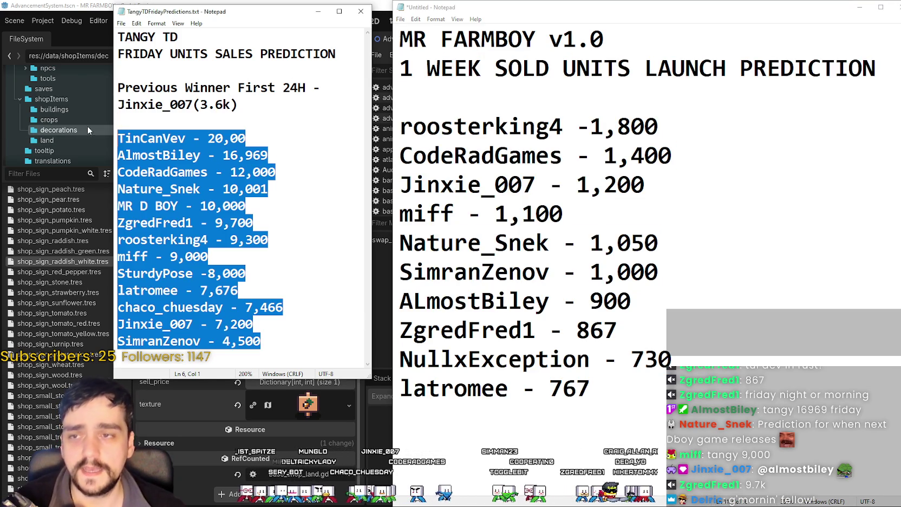
mouse_move(590, 398)
mouse_down()
mouse_move(399, 242)
mouse_move(400, 127)
mouse_up()
click(269, 324)
mouse_move(590, 388)
mouse_down()
mouse_move(420, 128)
mouse_move(399, 126)
mouse_up()
mouse_move(271, 341)
mouse_down()
mouse_move(117, 155)
mouse_move(117, 136)
mouse_up()
mouse_move(591, 389)
mouse_down()
mouse_move(401, 157)
mouse_move(399, 126)
mouse_up()
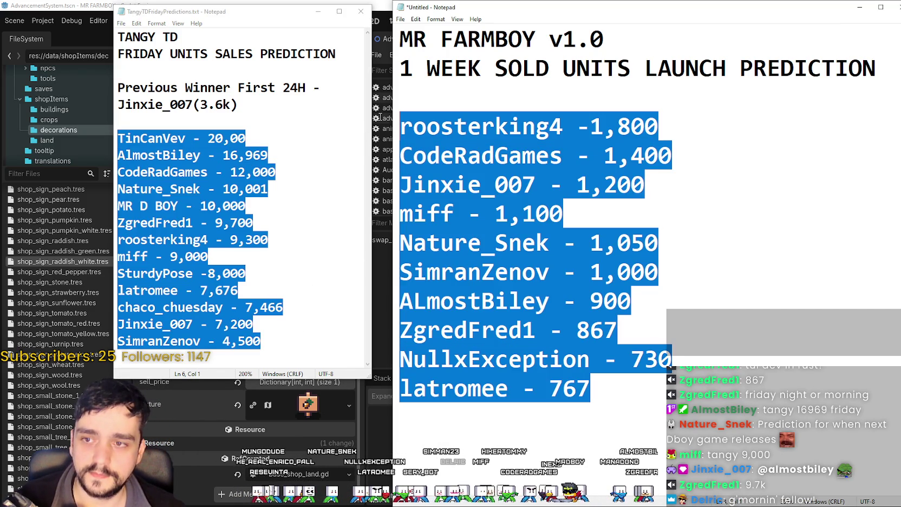
click(218, 303)
drag(261, 340, 125, 138)
mouse_move(590, 389)
mouse_down()
mouse_move(399, 214)
mouse_move(400, 126)
mouse_up()
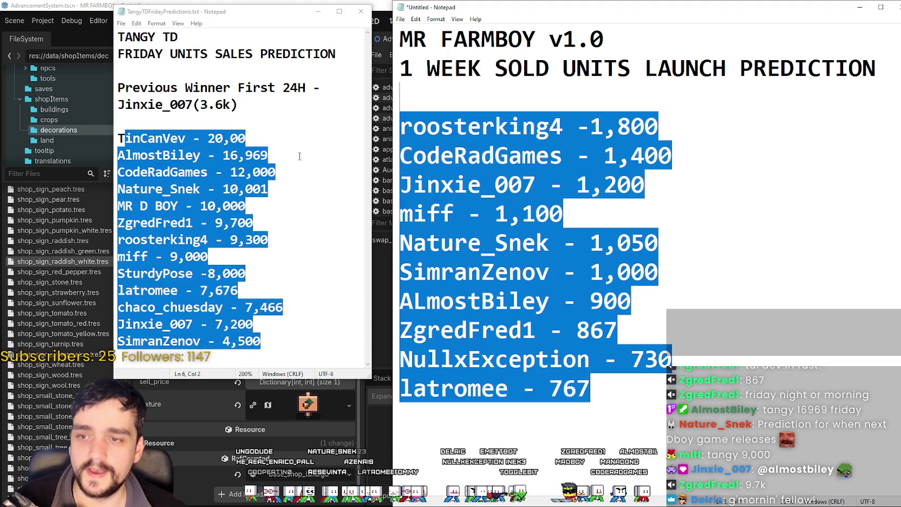
click(311, 332)
drag(311, 333, 118, 138)
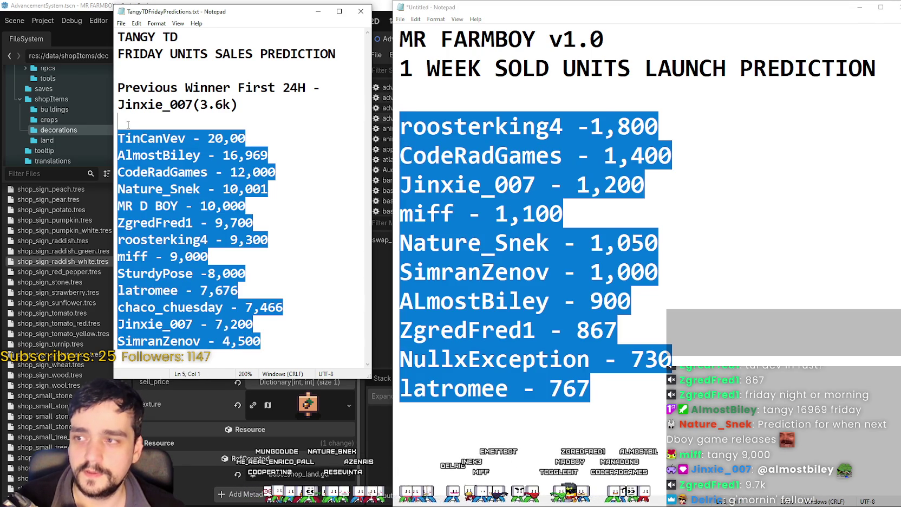
click(640, 392)
drag(640, 393, 400, 126)
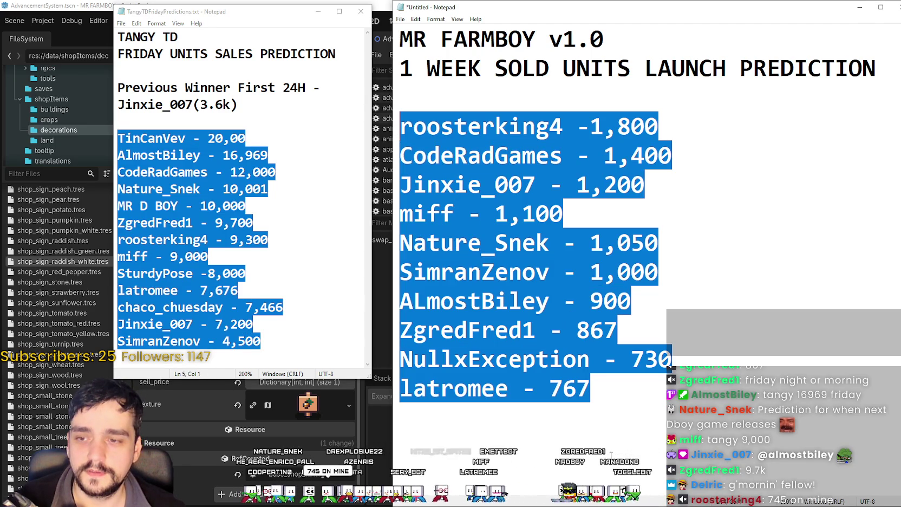
mouse_move(610, 394)
mouse_down()
mouse_move(412, 127)
mouse_move(428, 154)
mouse_up()
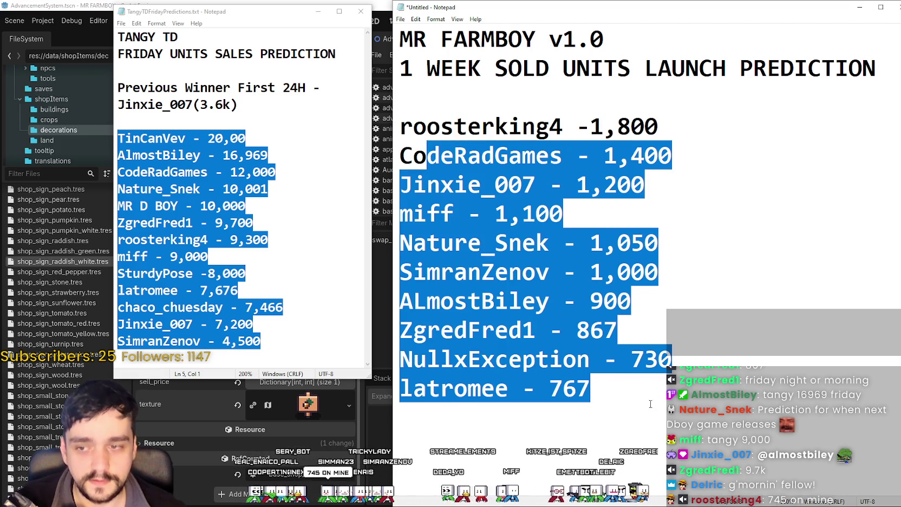
drag(610, 390, 414, 96)
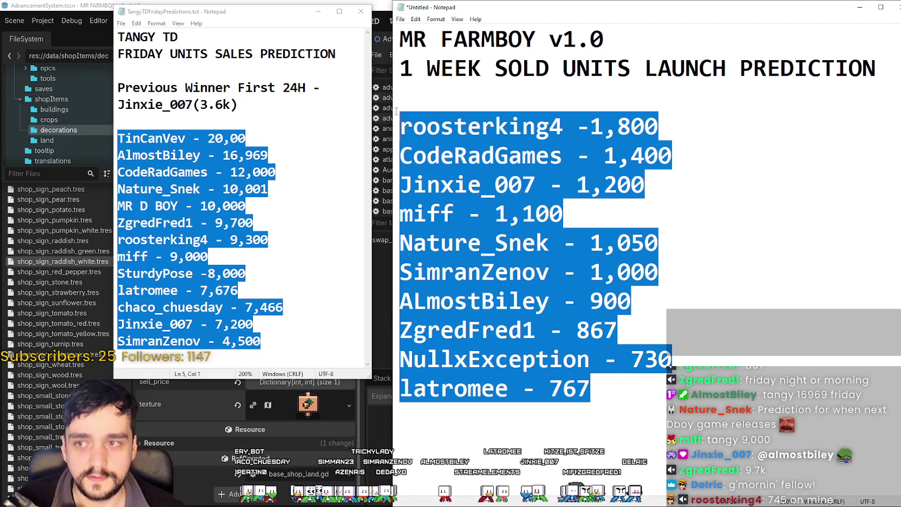
click(606, 399)
drag(606, 399, 413, 126)
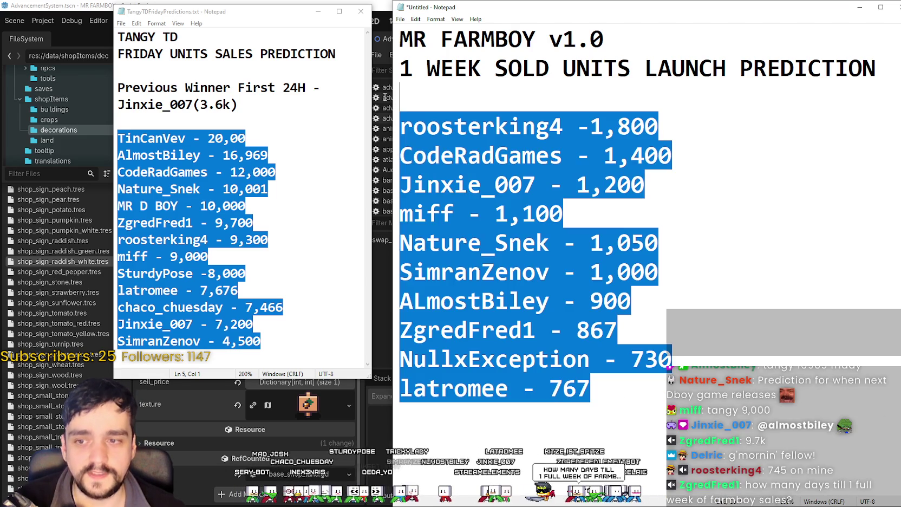
click(563, 271)
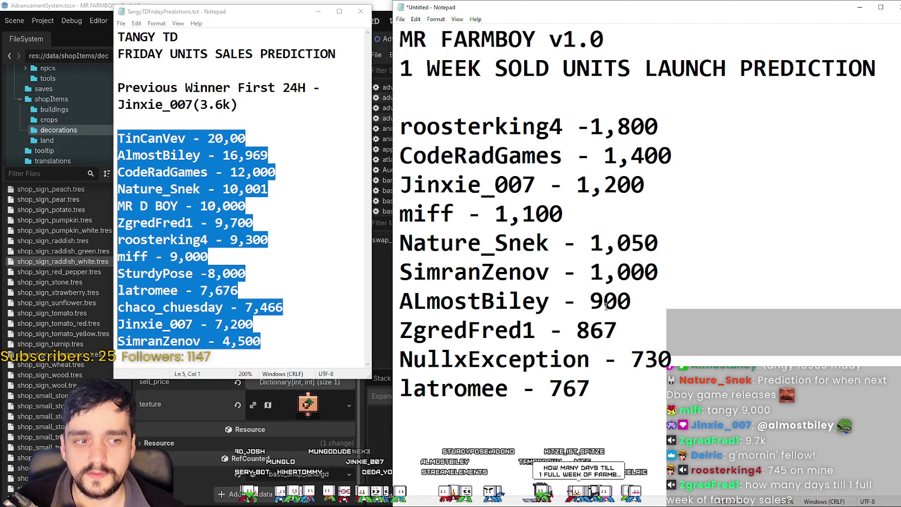
drag(510, 103, 644, 244)
click(665, 211)
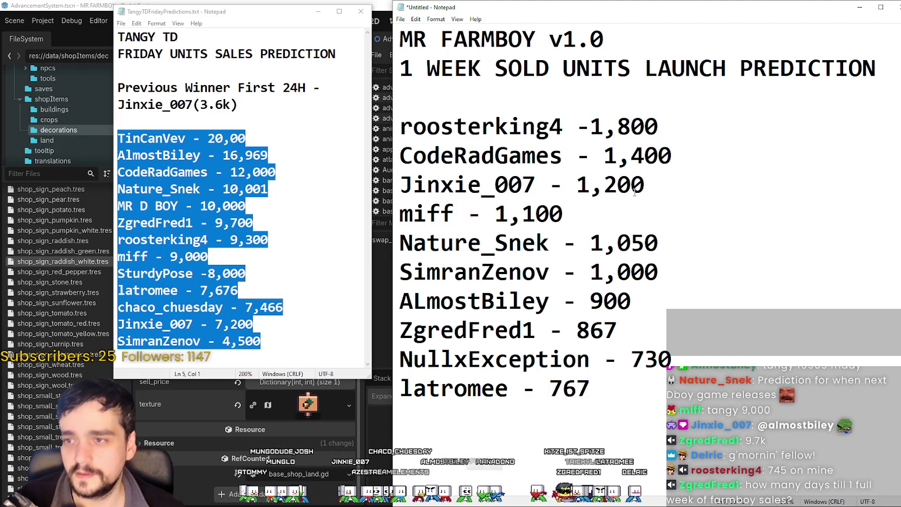
drag(657, 124, 590, 128)
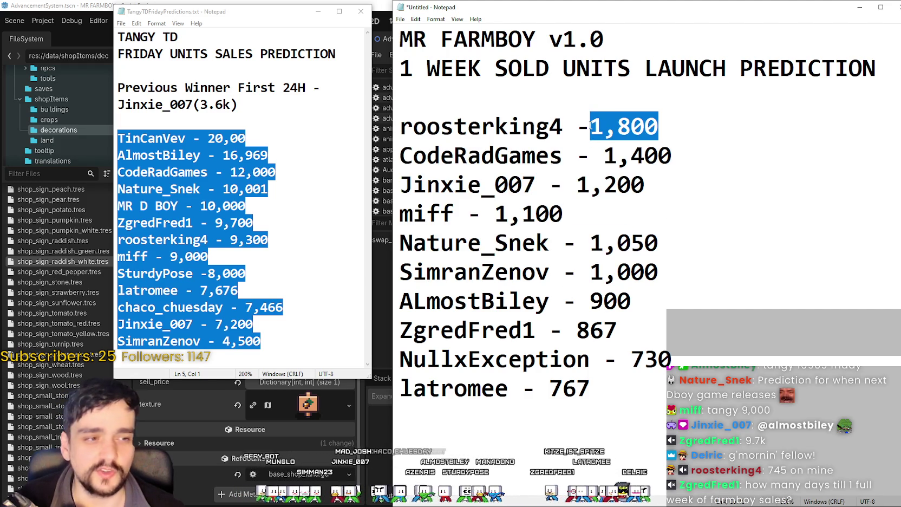
text(745)
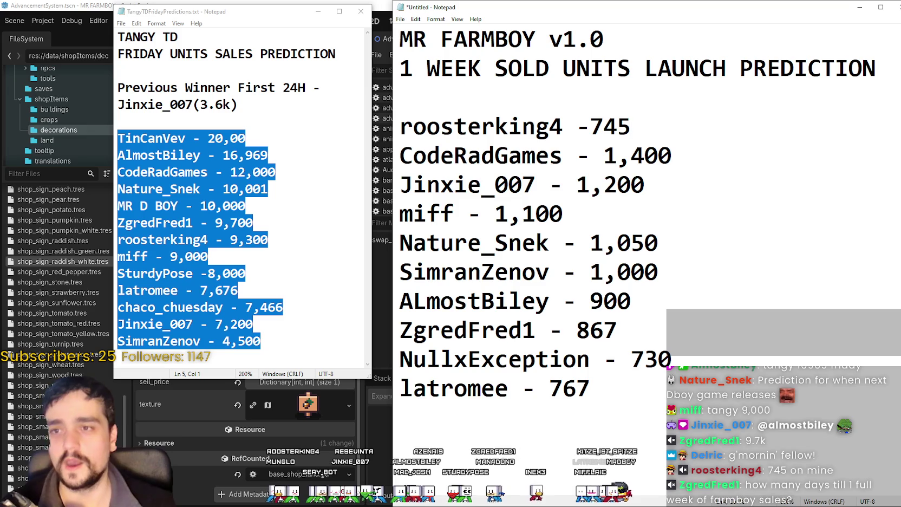
mouse_move(681, 132)
mouse_down()
mouse_move(401, 105)
mouse_move(404, 117)
mouse_up()
key(ctrl+c)
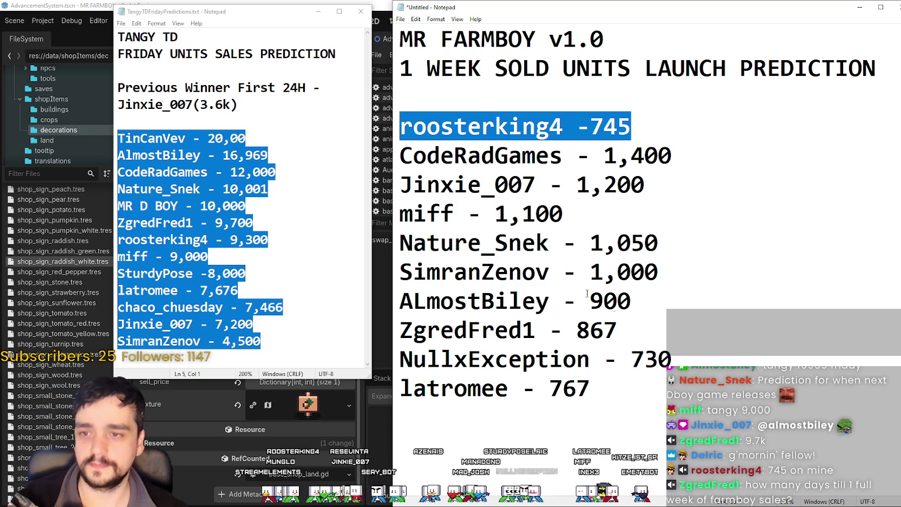
key(BackSpace)
key(BackSpace)
click(409, 323)
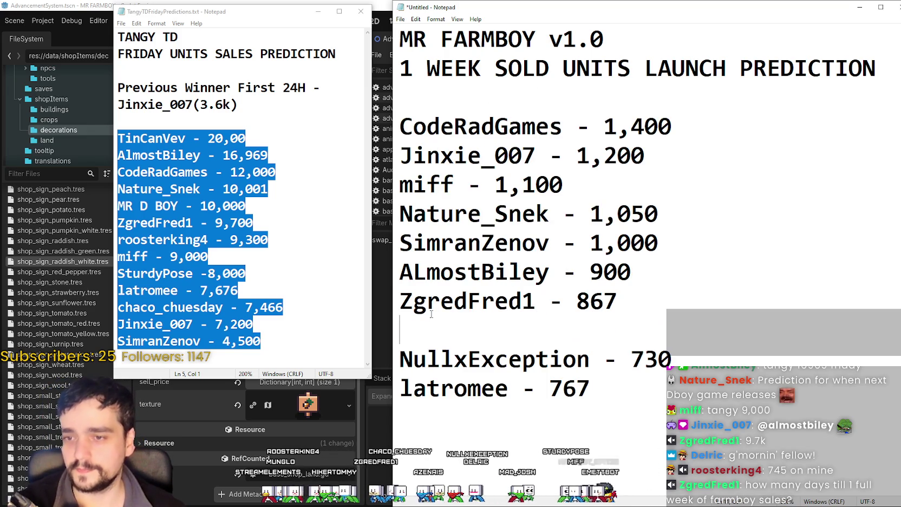
key(Return)
key(ctrl+v)
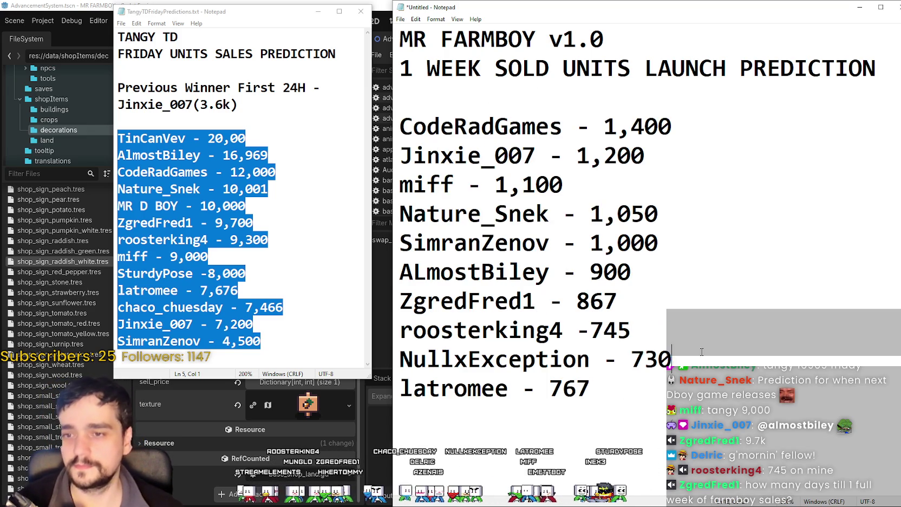
mouse_move(672, 360)
mouse_down()
mouse_move(381, 306)
mouse_move(386, 327)
mouse_up()
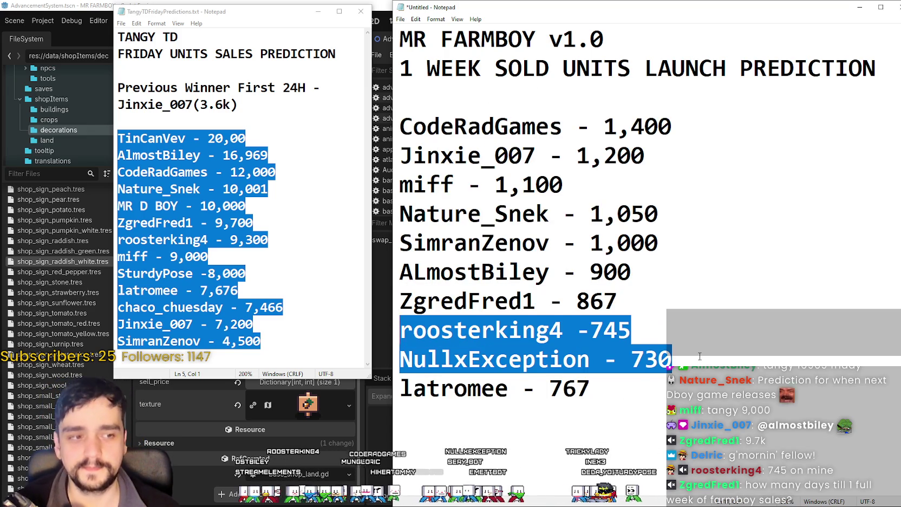
mouse_move(700, 357)
mouse_down()
mouse_move(437, 313)
mouse_move(359, 319)
mouse_up()
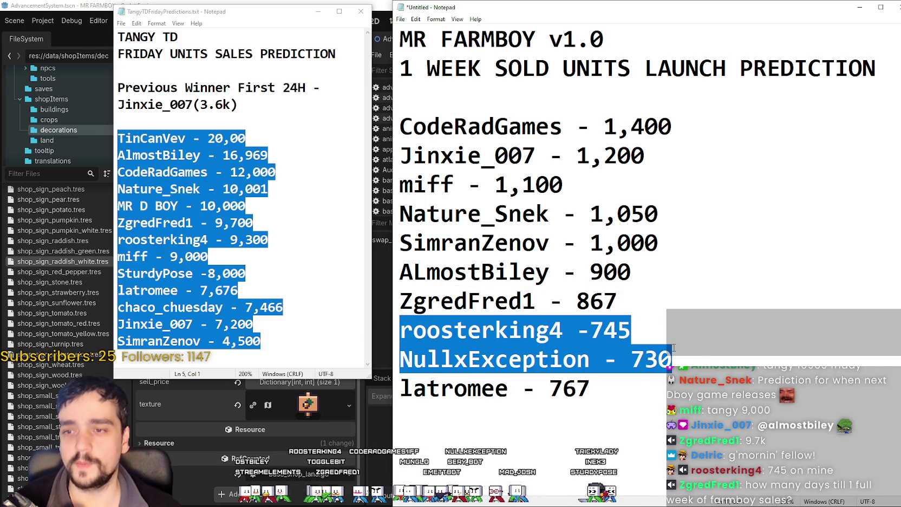
click(692, 360)
drag(692, 361, 328, 323)
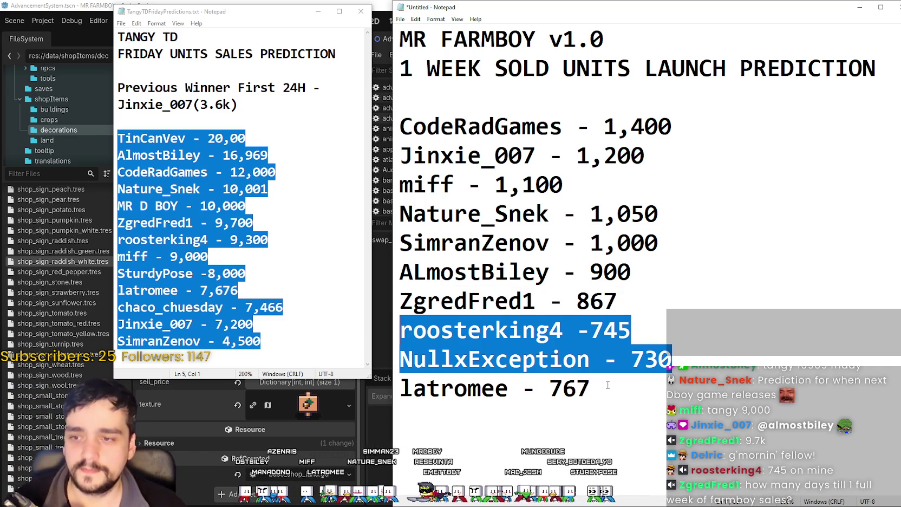
drag(607, 387, 400, 390)
click(395, 401)
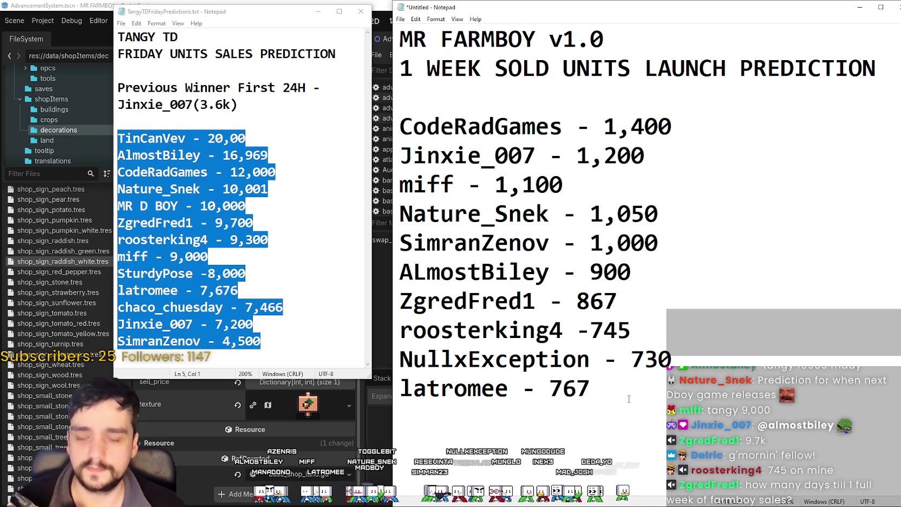
drag(628, 398, 373, 396)
key(ctrl+c)
key(BackSpace)
key(BackSpace)
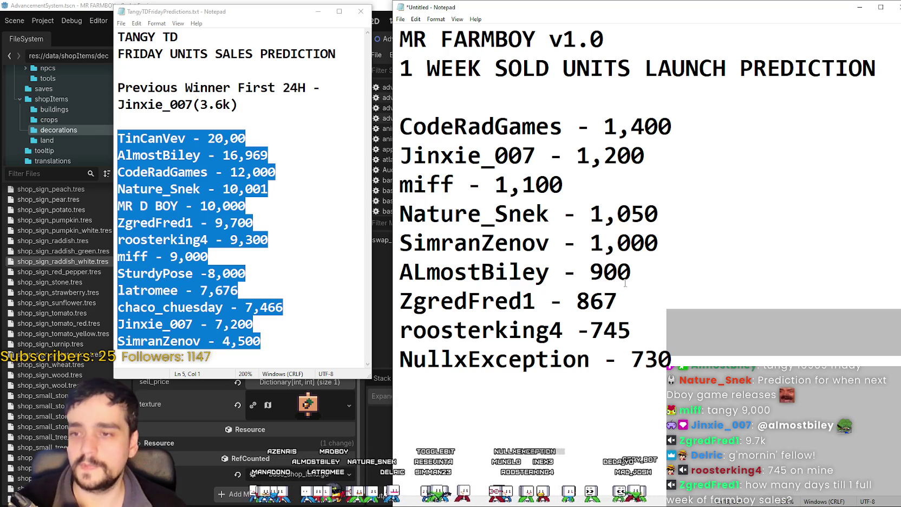
click(653, 305)
key(Return)
key(ctrl+v)
mouse_move(669, 389)
mouse_down()
mouse_move(472, 360)
mouse_move(413, 331)
mouse_move(668, 388)
mouse_move(391, 330)
mouse_up()
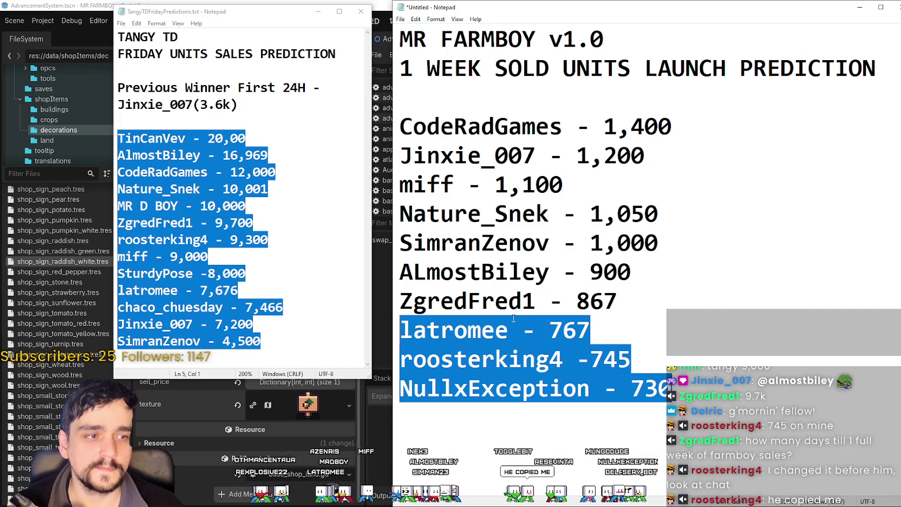
click(560, 289)
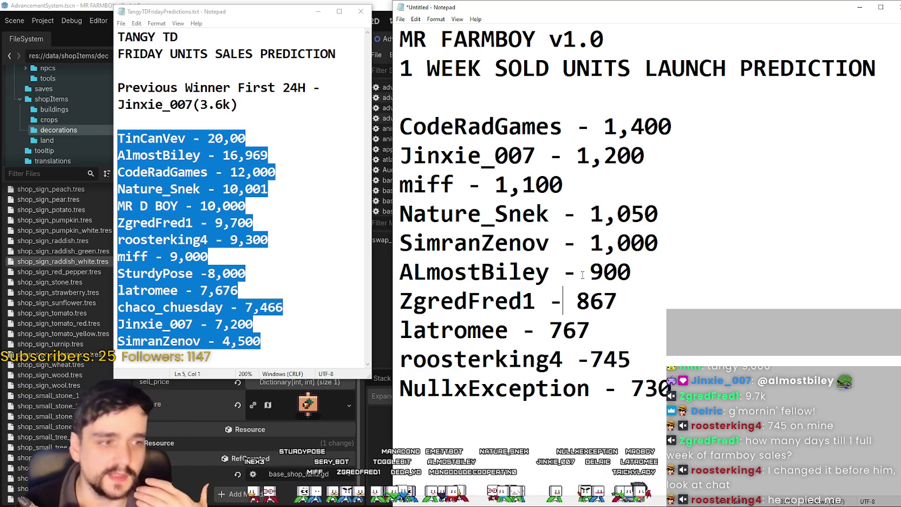
click(665, 370)
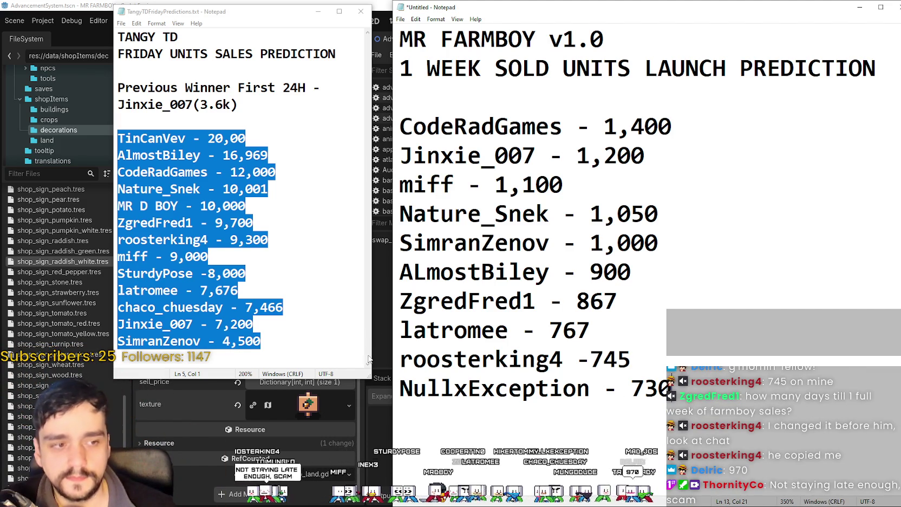
key(Up)
key(Up)
key(Up)
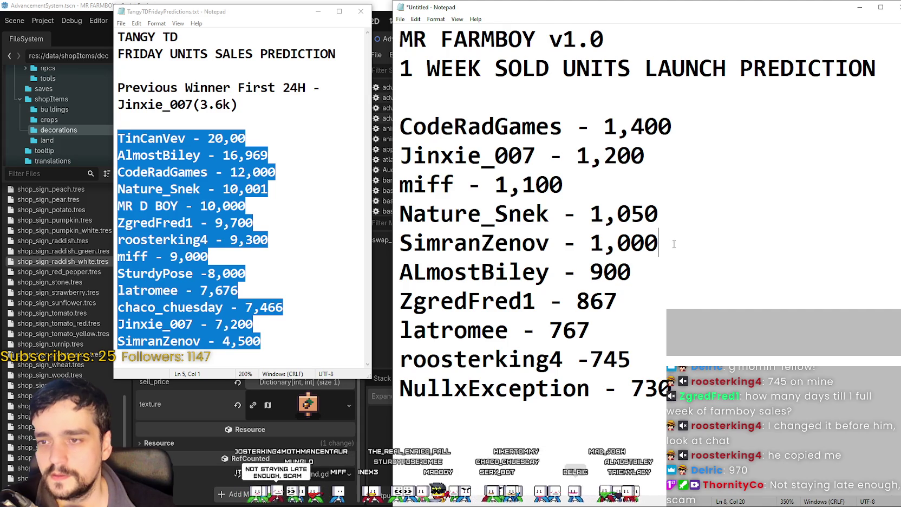
key(Return)
text(D)
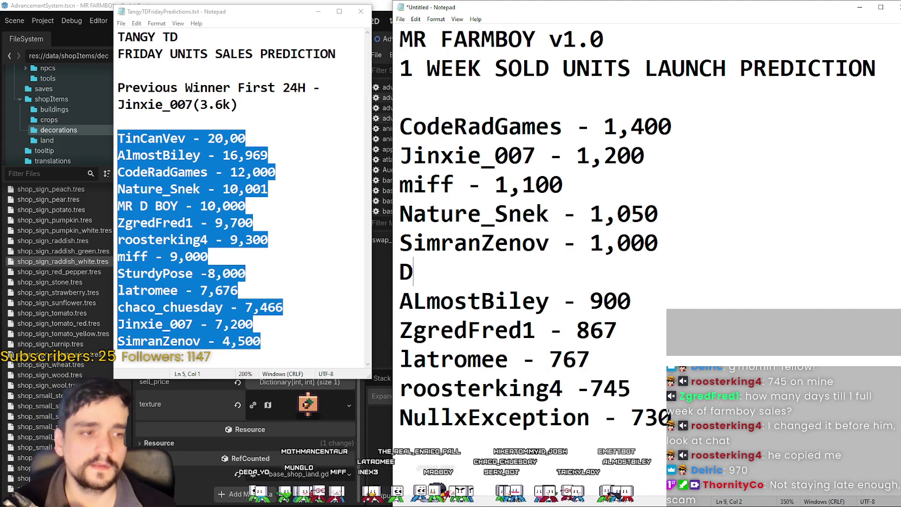
text(elric - 9)
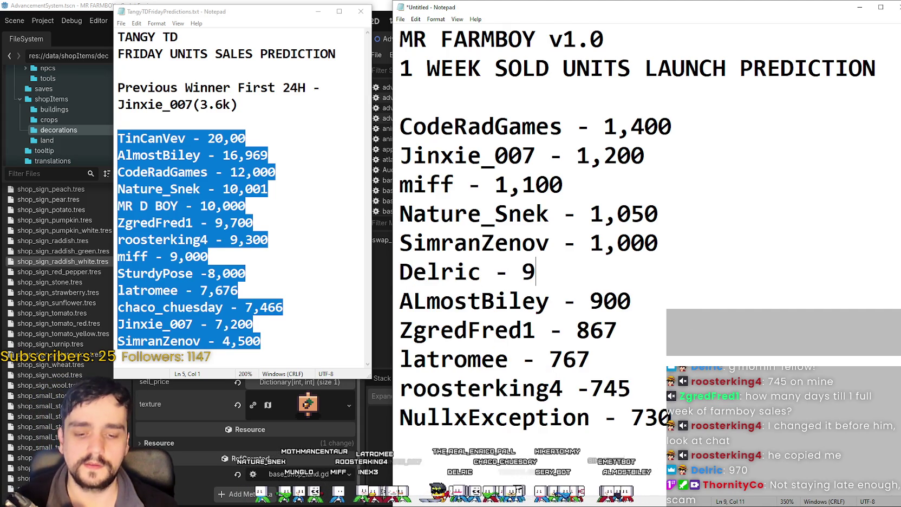
text(70)
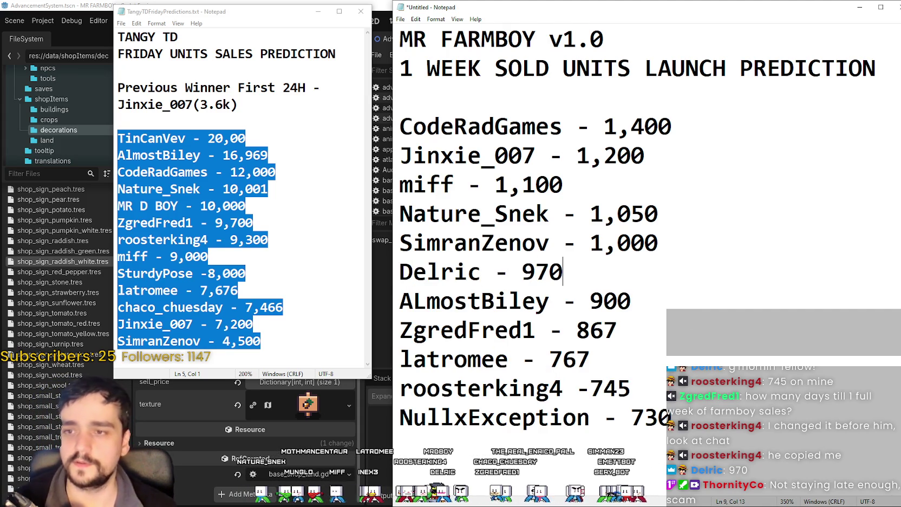
key(ctrl+s)
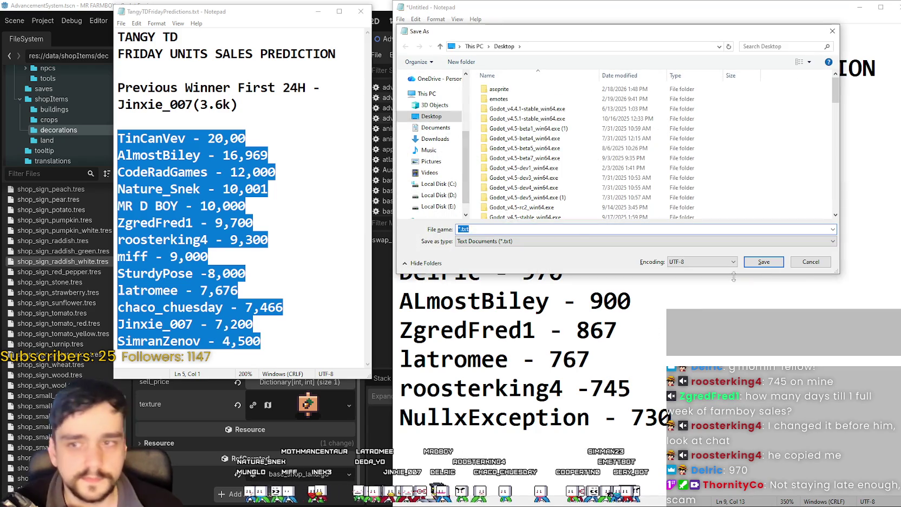
Cancel the Save As dialog, leaving the launch prediction list untitled
click(810, 262)
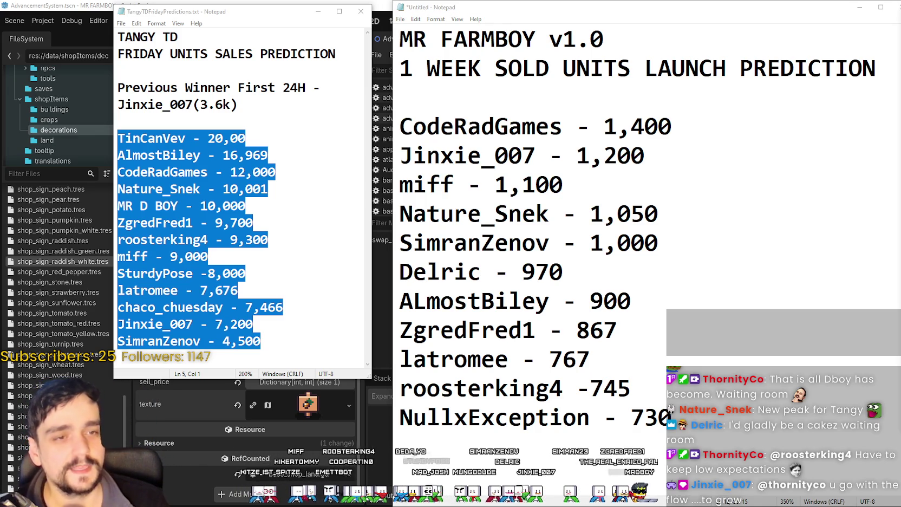
Un-snap the Farmboy prediction window by moving it slightly lower
click(597, 272)
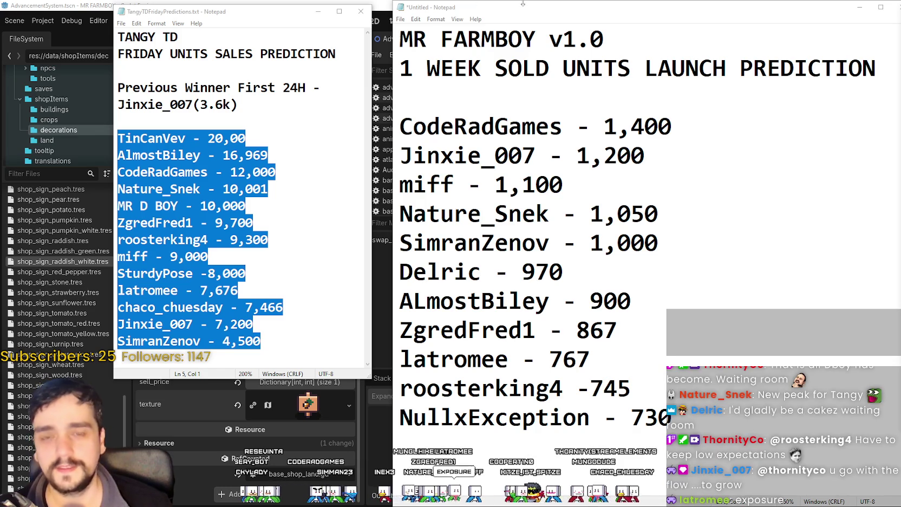
drag(522, 3, 512, 21)
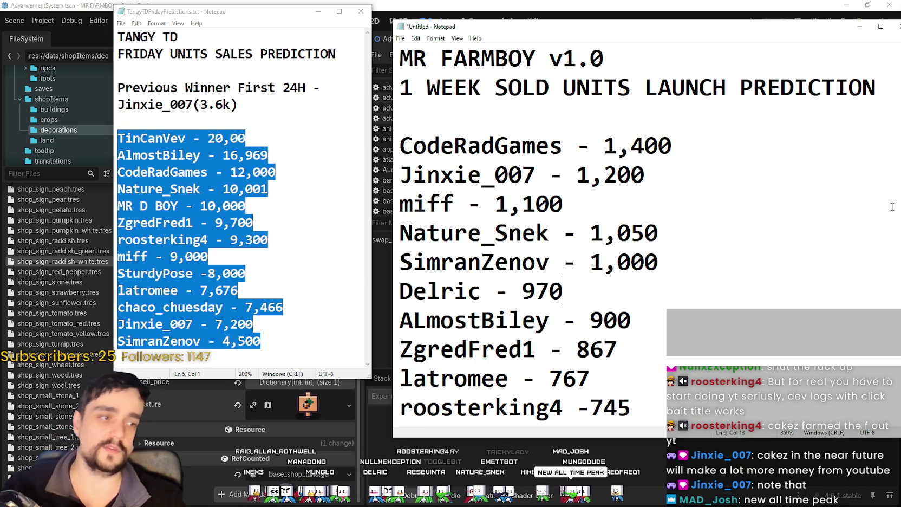
Zoom out and deselect both Notepad lists, then switch to the SteamDB Mr Farmboy charts page
click(586, 264)
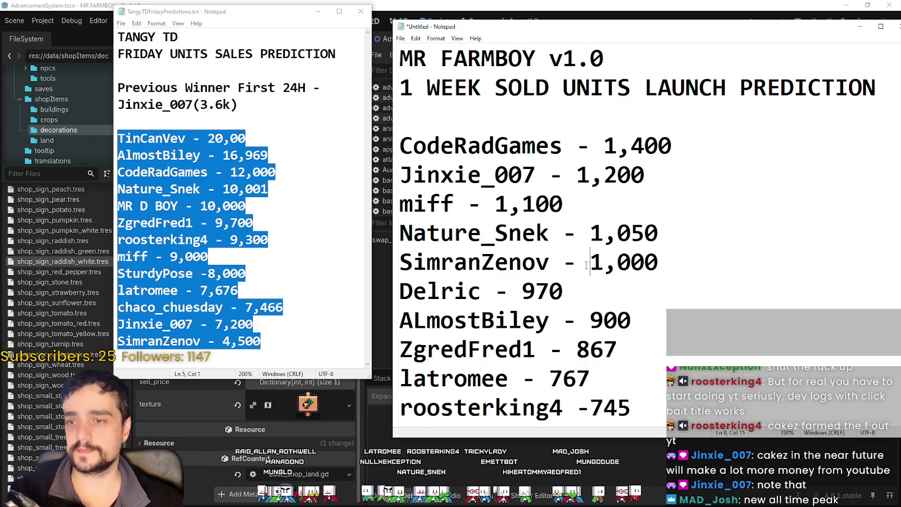
ctrl+scroll(586, 265, down, 5)
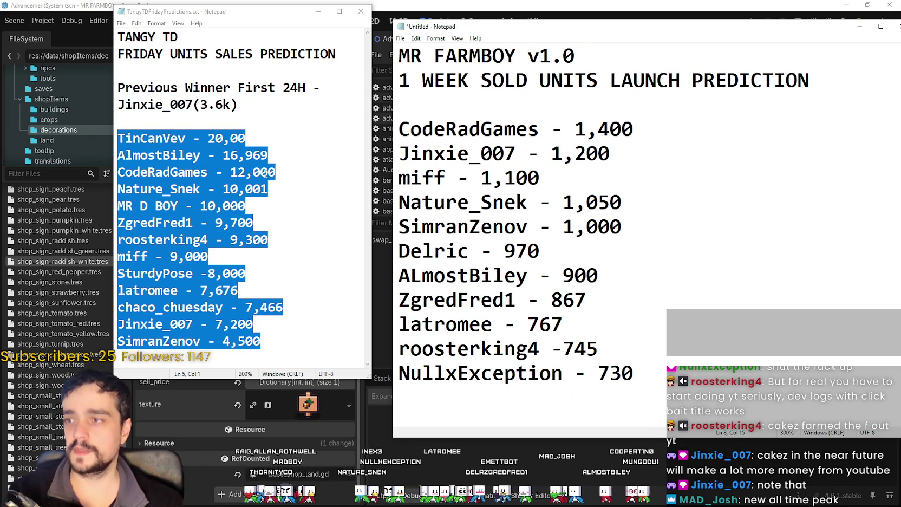
click(266, 172)
ctrl+scroll(548, 136, down, 3)
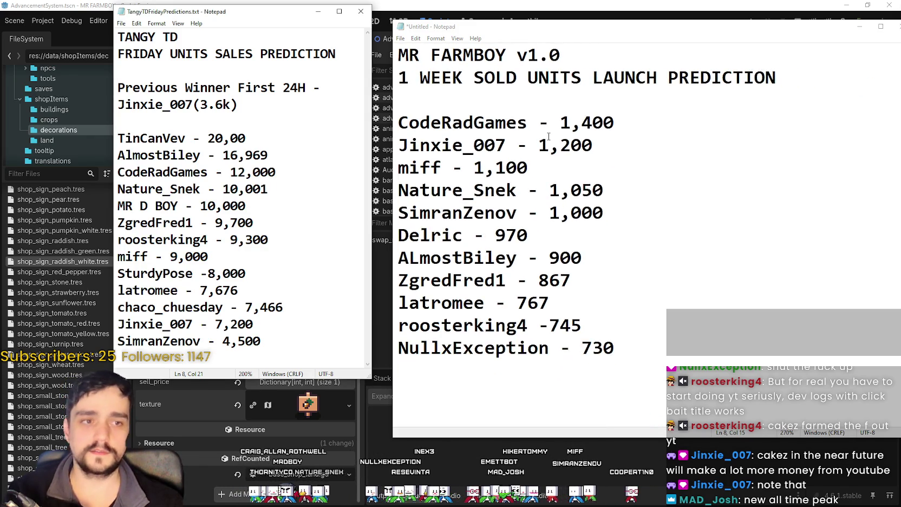
ctrl+scroll(549, 136, down, 1)
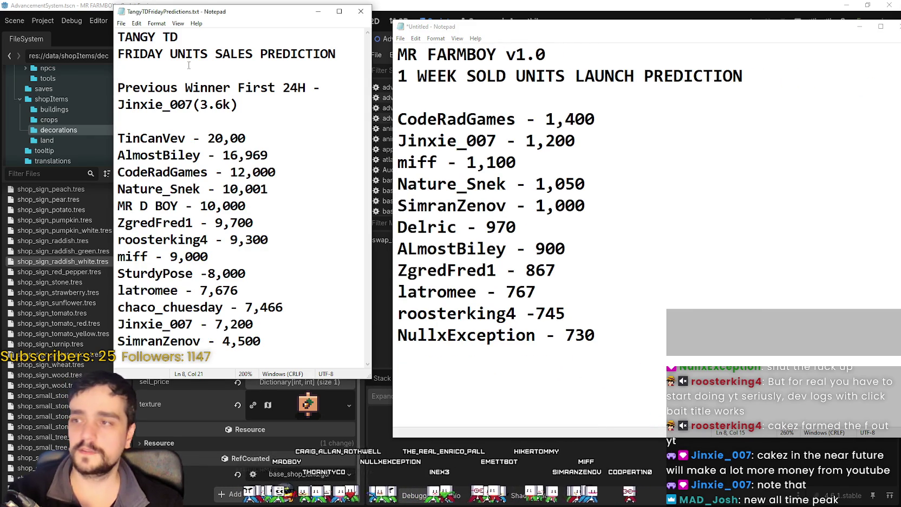
drag(163, 38, 261, 239)
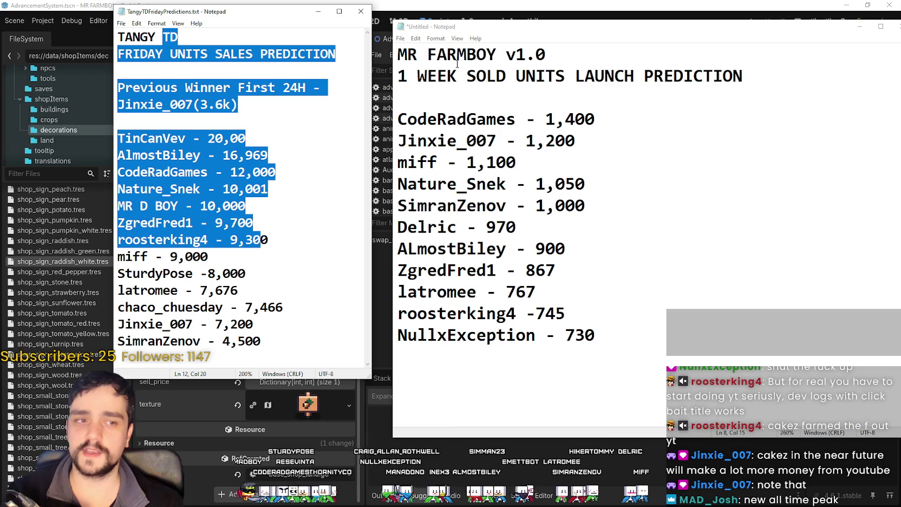
mouse_move(436, 59)
mouse_down()
mouse_move(520, 230)
mouse_move(623, 311)
mouse_up()
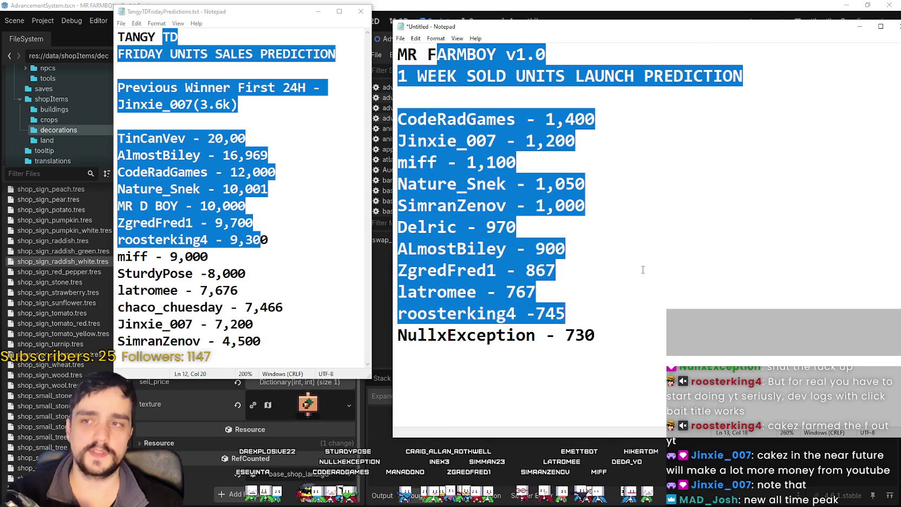
click(651, 255)
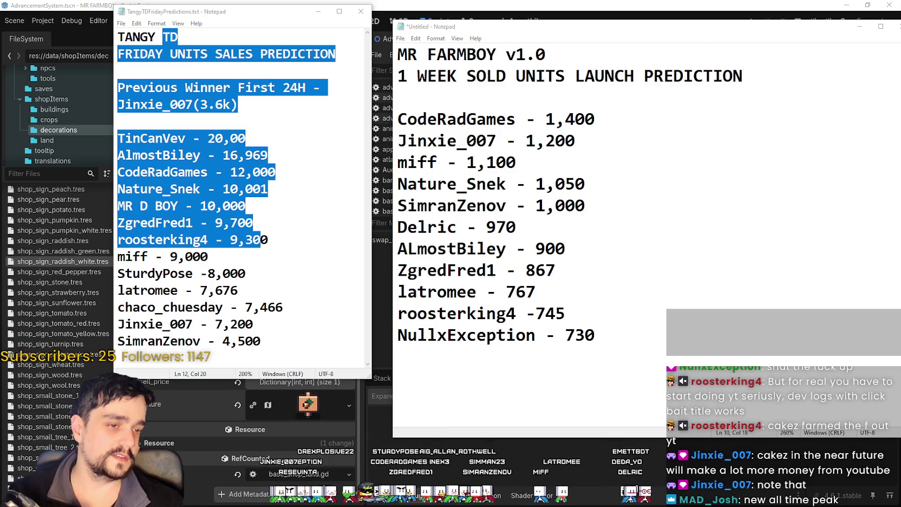
key(alt+Tab)
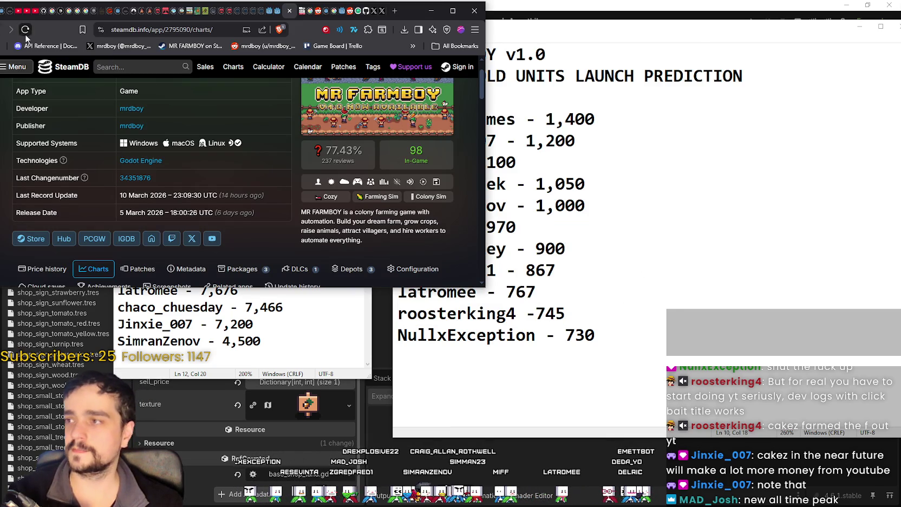
Search SteamDB for 'Tangy' and open the Tangy TD game page
key(super+Down)
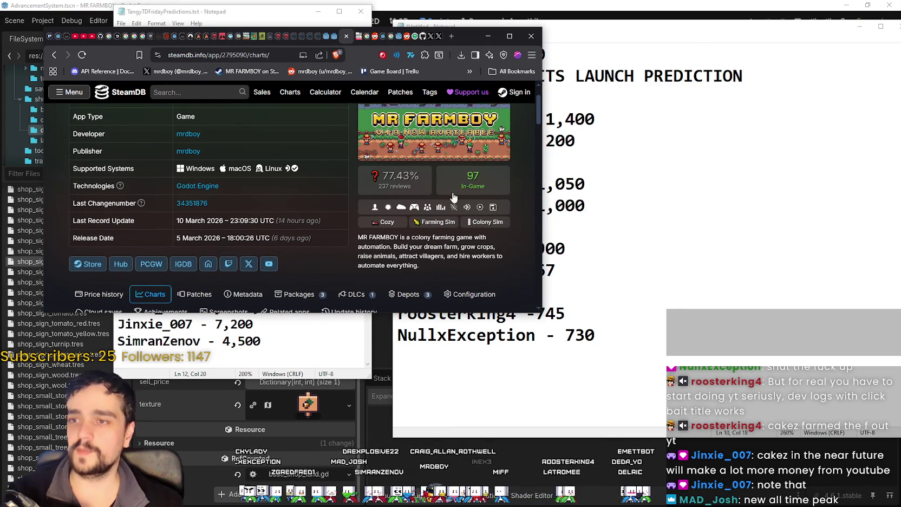
click(162, 93)
text(Tangy)
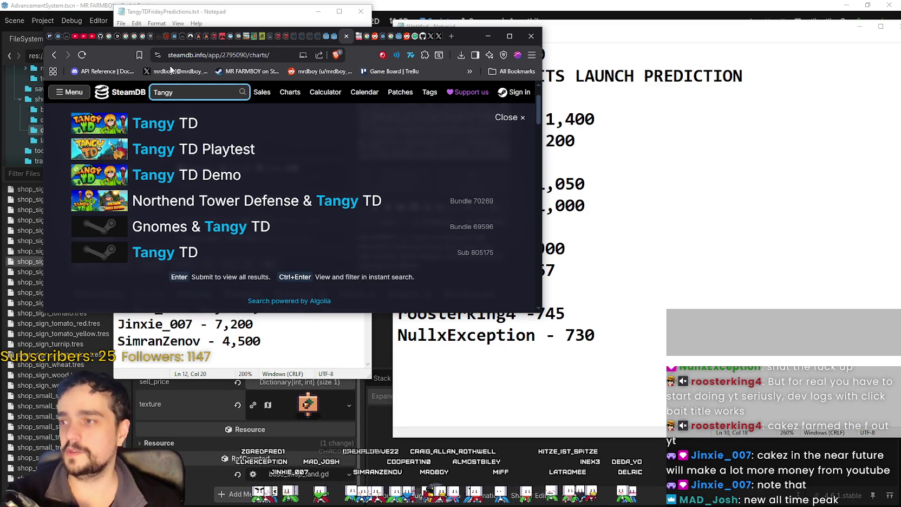
click(287, 122)
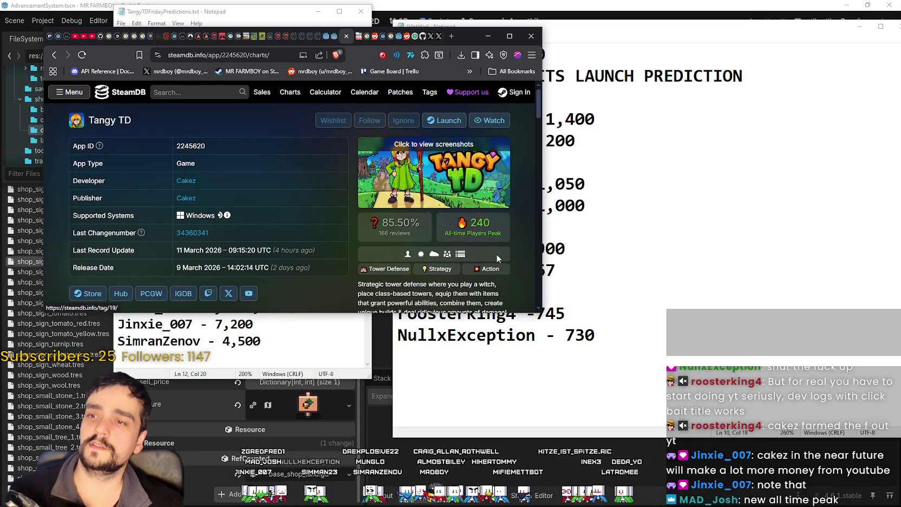
Check Tangy TD's Steam charts all-time peak of 240, then bring the MR FARMBOY list forward
scroll(522, 235, down, 3)
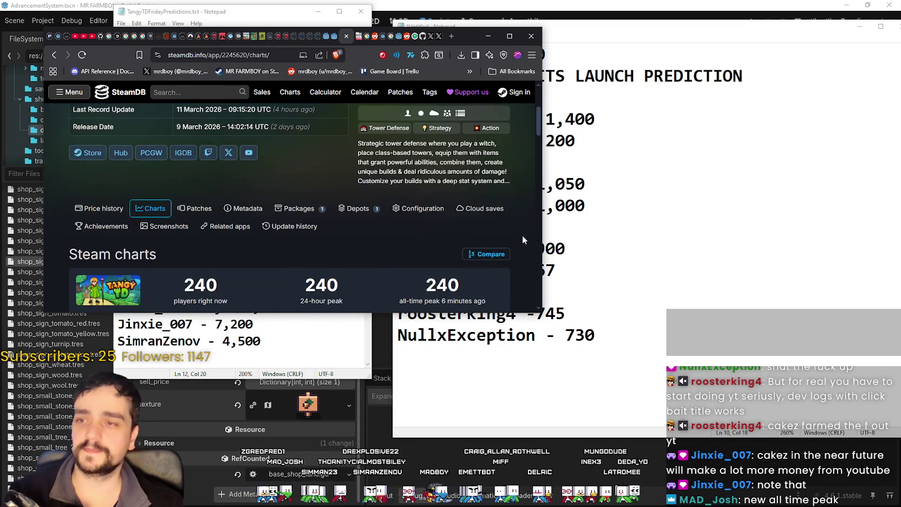
scroll(520, 236, down, 4)
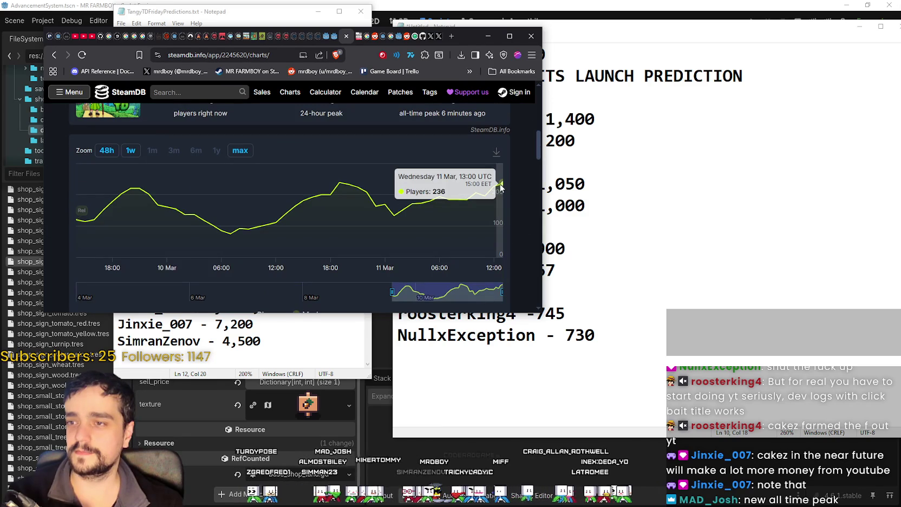
mouse_move(345, 179)
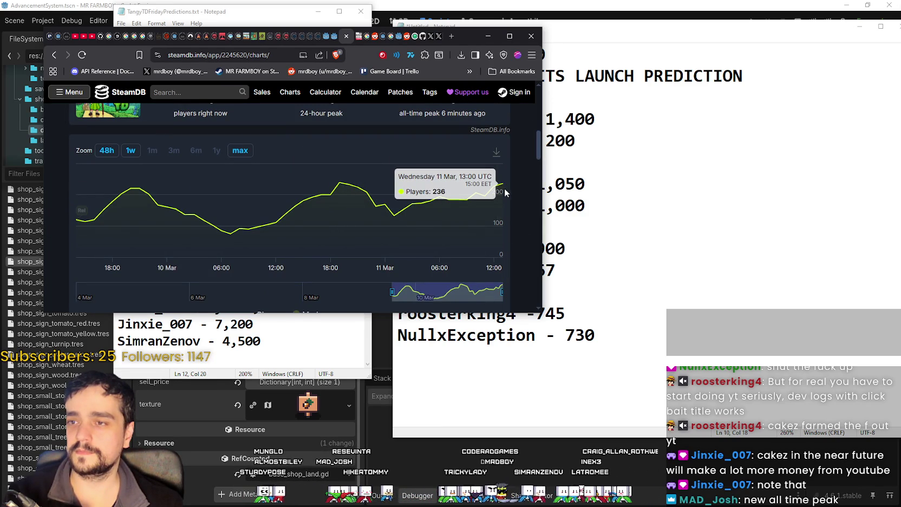
scroll(512, 198, up, 6)
click(497, 228)
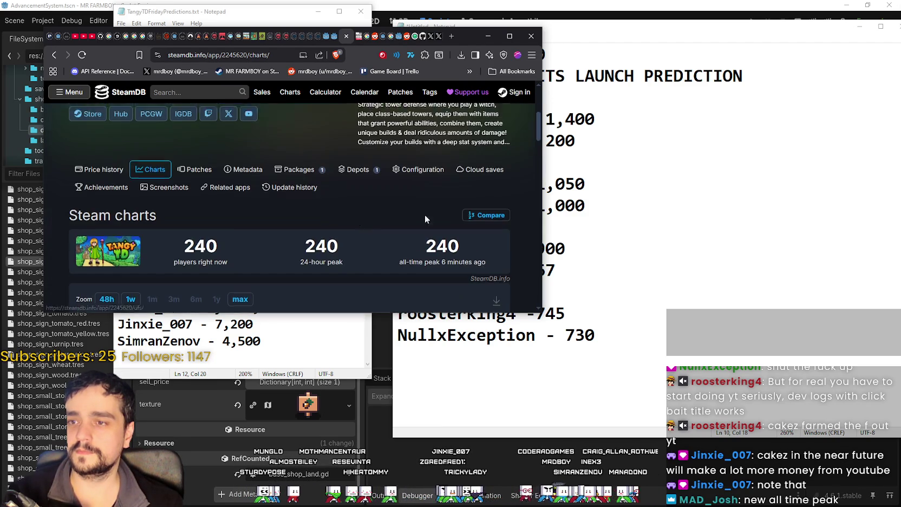
scroll(306, 265, down, 4)
scroll(304, 236, up, 2)
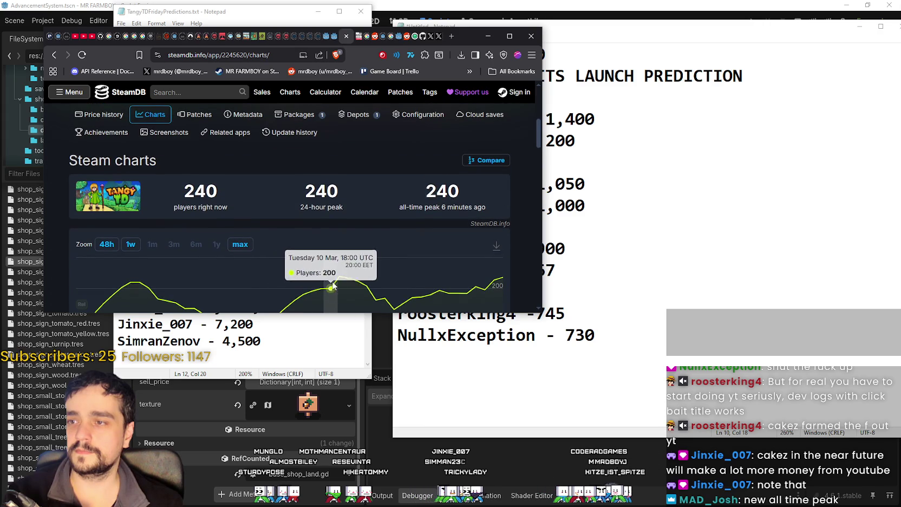
drag(471, 201, 419, 197)
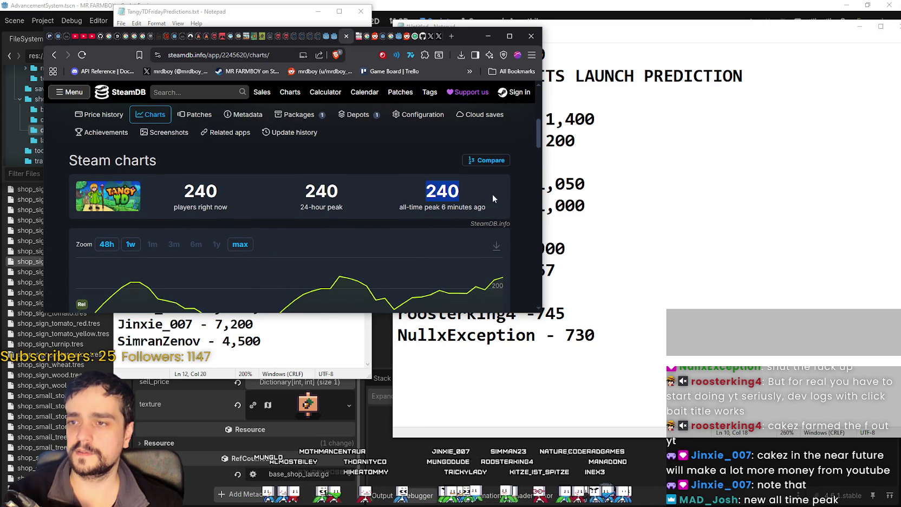
click(458, 198)
scroll(240, 194, up, 5)
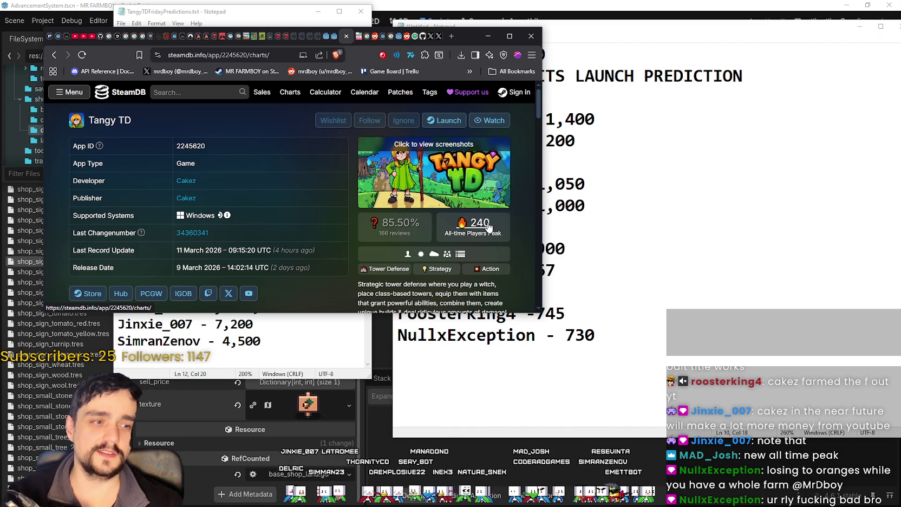
click(647, 179)
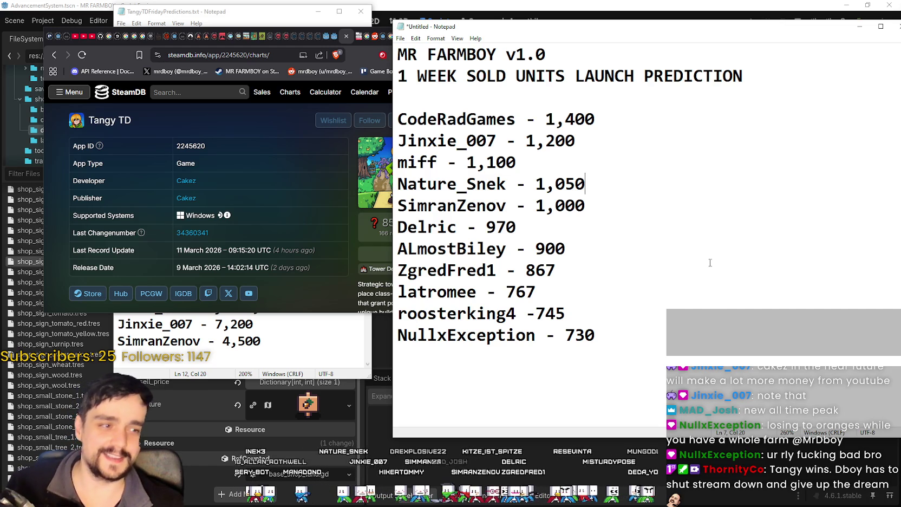
Hide the SteamDB browser to show both prediction lists, then place the cursor after MR FARMBOY's 1,100 entry
click(327, 176)
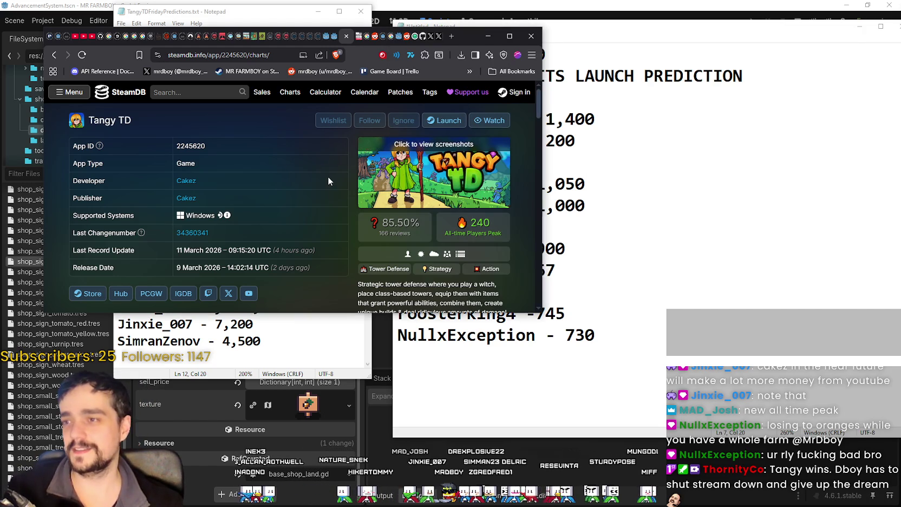
click(295, 15)
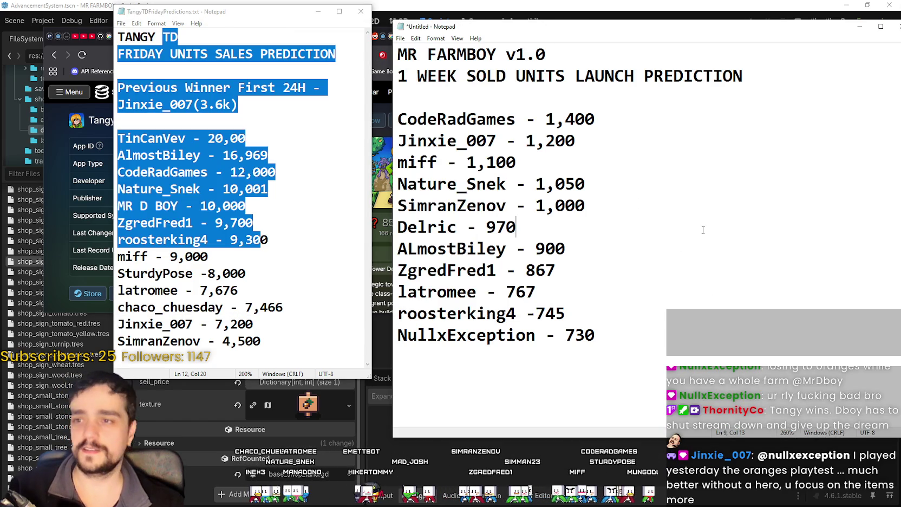
click(395, 325)
click(386, 303)
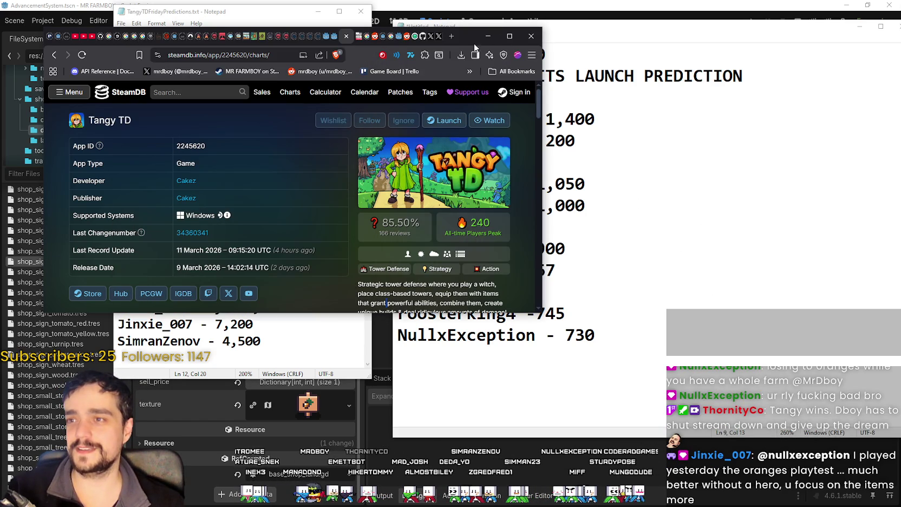
click(486, 37)
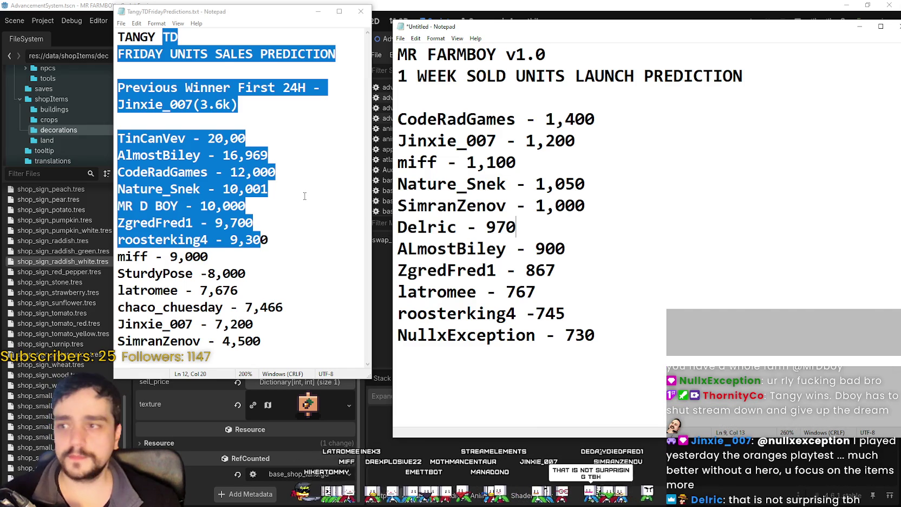
click(353, 192)
click(699, 193)
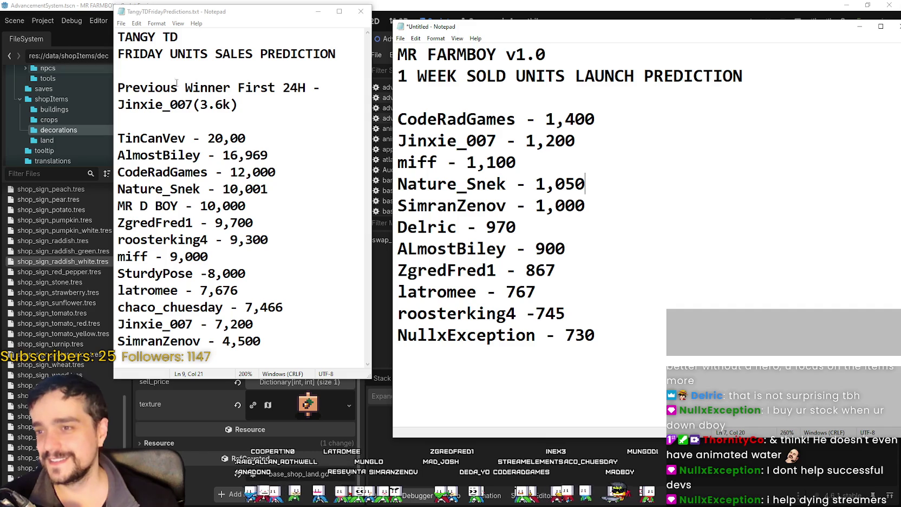
click(554, 165)
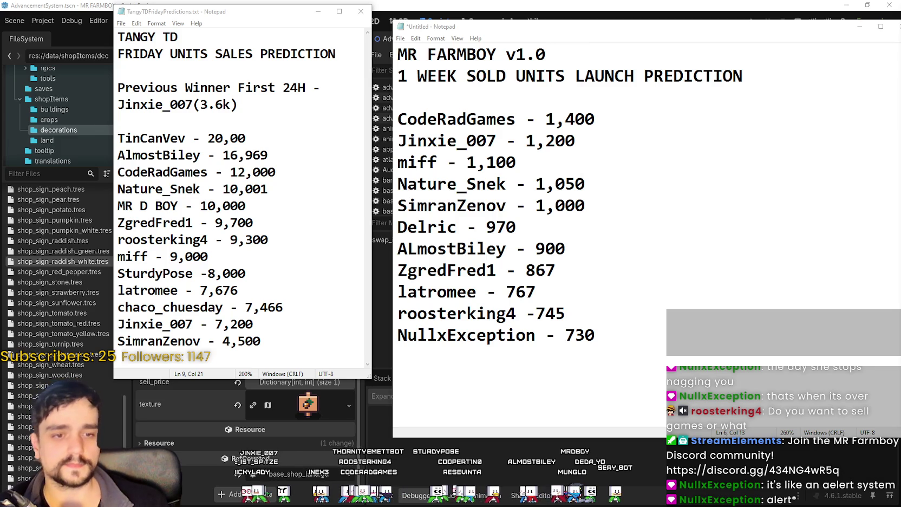
Maximize the browser, switch to X, and open the reply from notifications
key(alt+Tab)
click(509, 37)
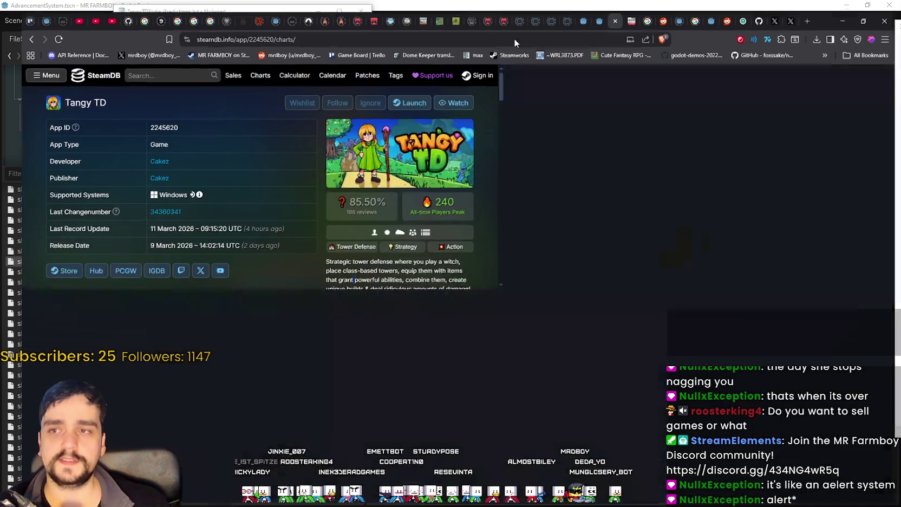
click(790, 7)
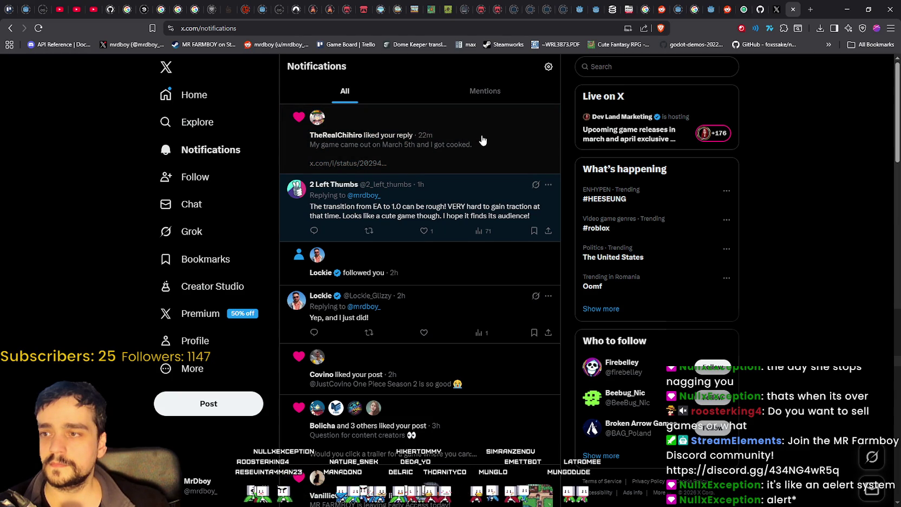
click(450, 196)
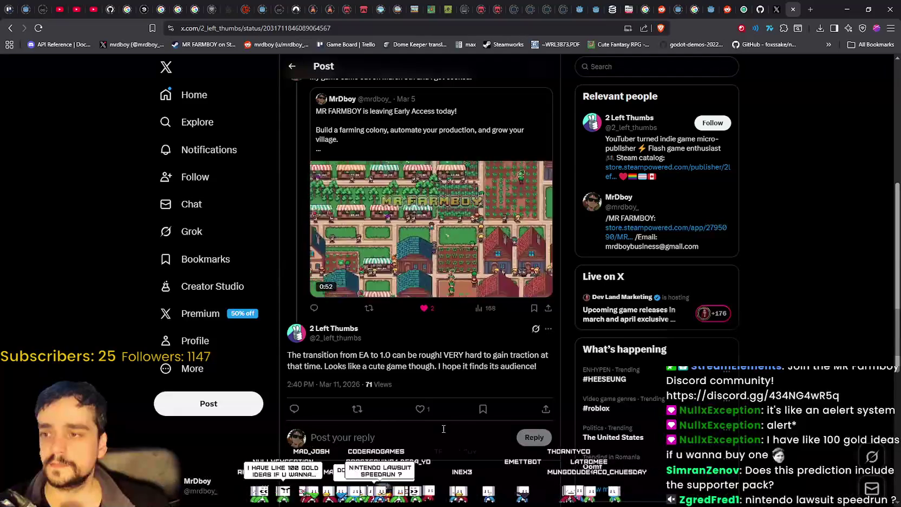
Like the reply saying the EA-to-1.0 transition can be rough
mouse_move(319, 354)
mouse_down()
mouse_move(442, 355)
mouse_move(321, 353)
mouse_move(382, 366)
mouse_move(432, 355)
mouse_up()
mouse_move(331, 331)
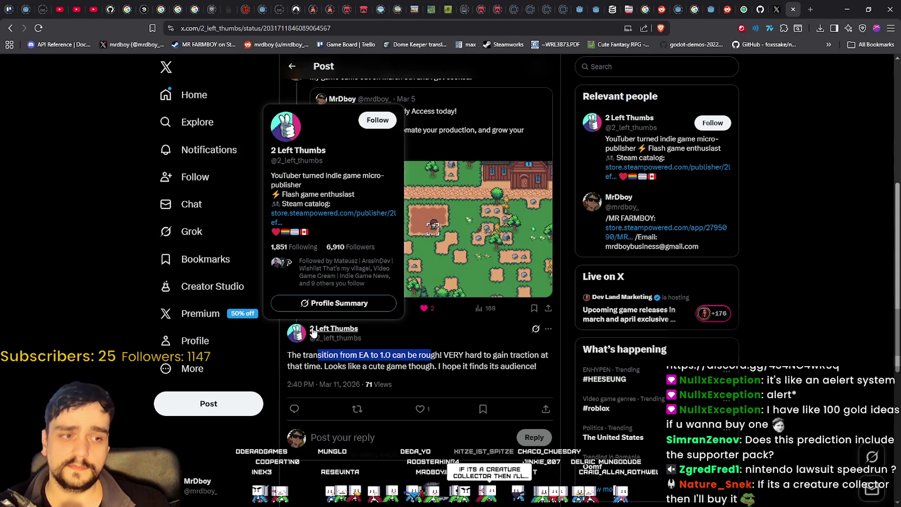
click(459, 355)
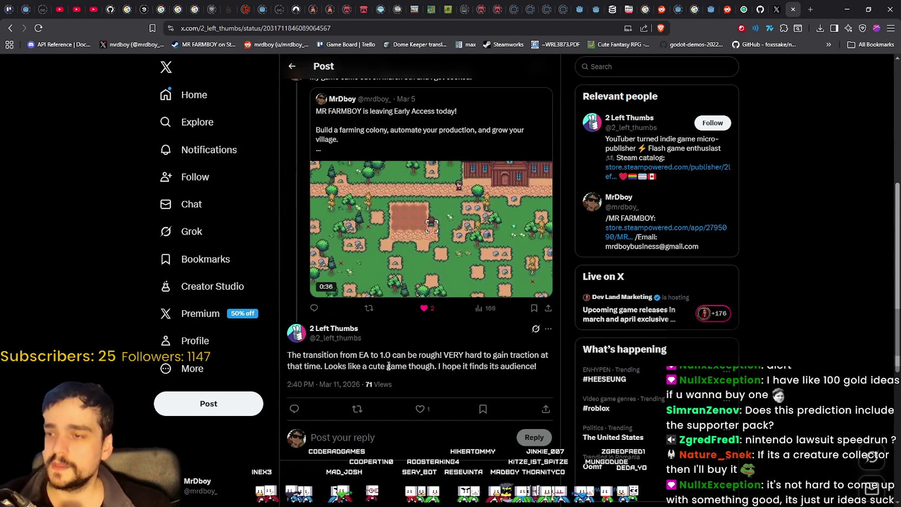
mouse_move(288, 355)
mouse_down()
mouse_move(547, 355)
mouse_move(542, 364)
mouse_up()
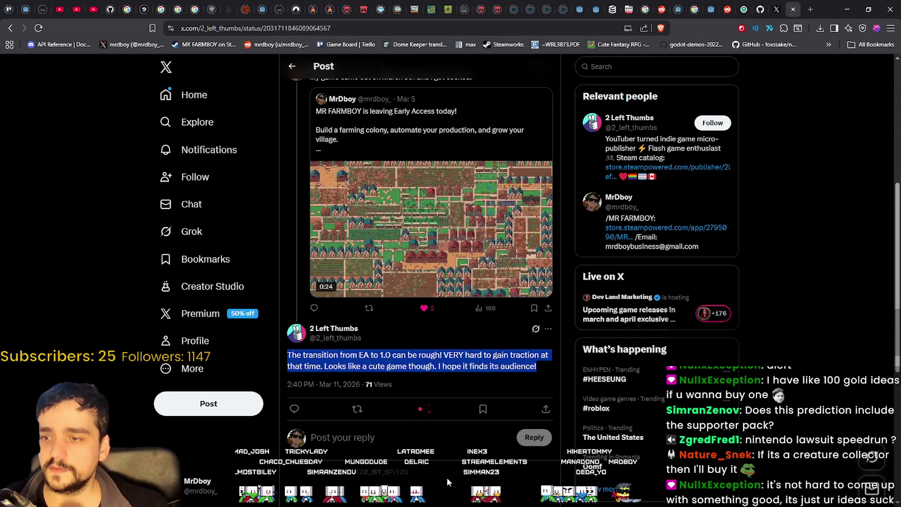
click(422, 408)
click(419, 380)
Scroll the MR FARMBOY launch thread, then go to the profile and on to Home
scroll(400, 395, up, 2)
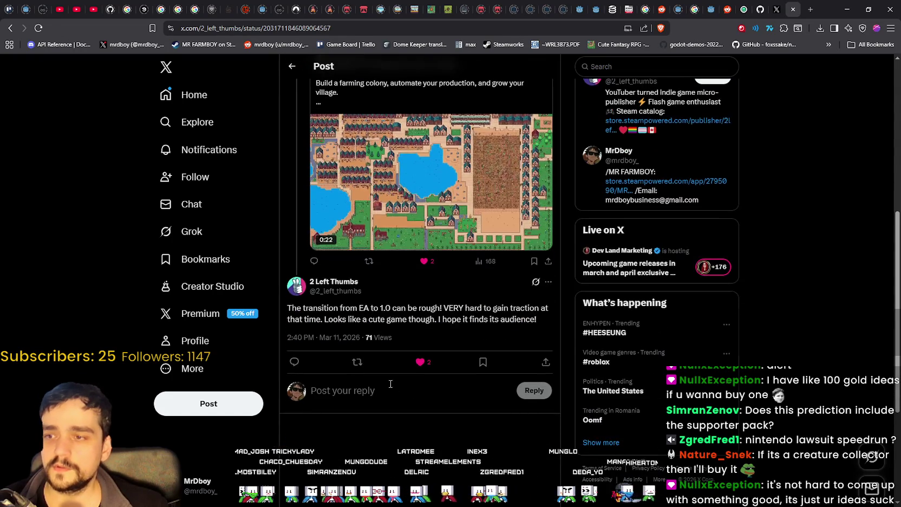
scroll(458, 422, up, 3)
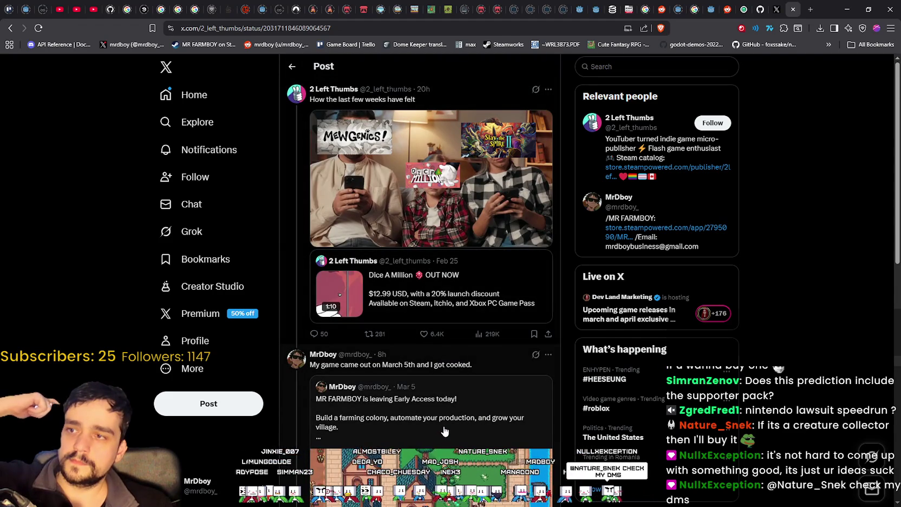
mouse_move(333, 91)
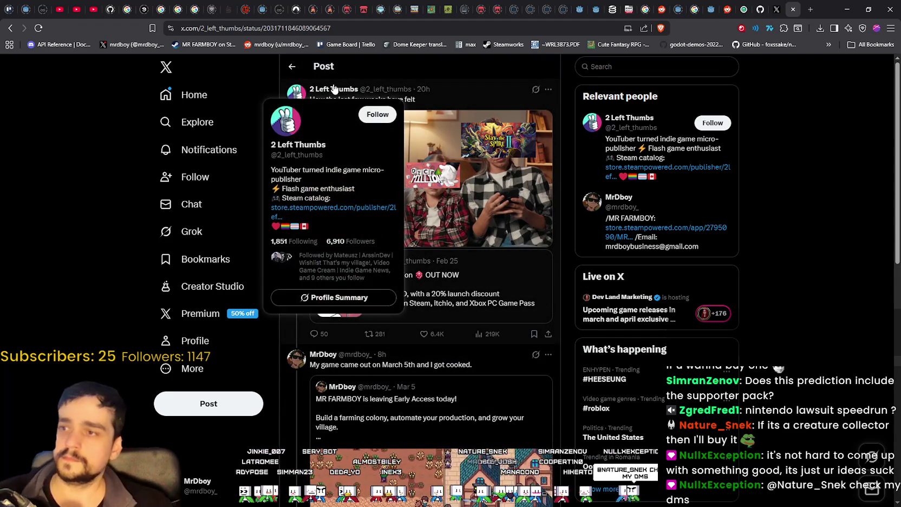
scroll(449, 342, down, 5)
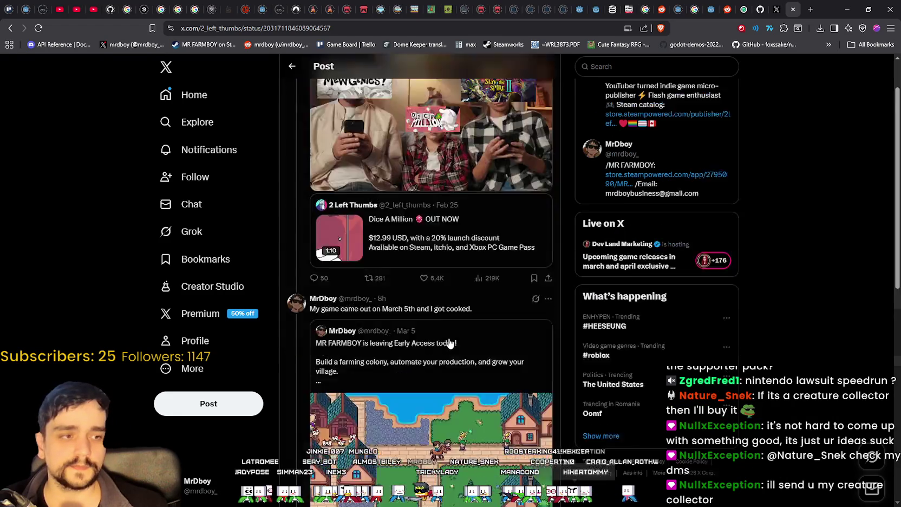
scroll(447, 352, down, 1)
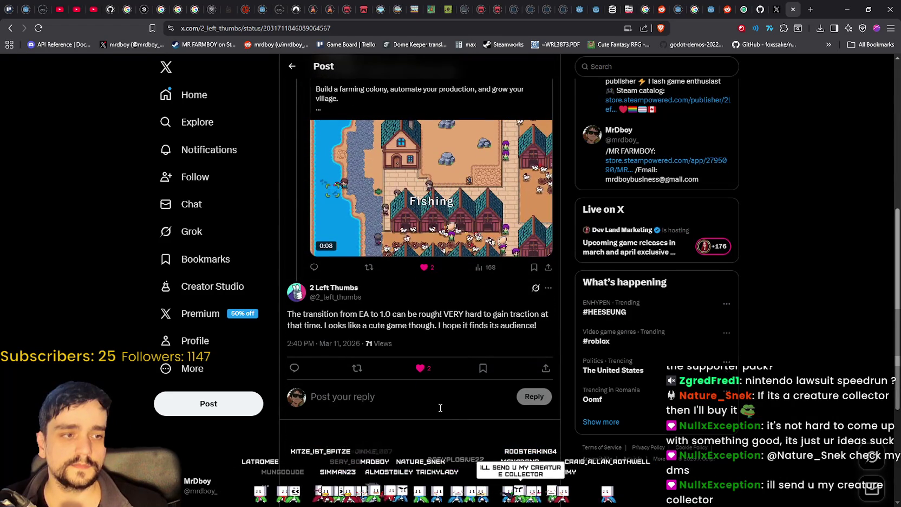
scroll(440, 406, up, 3)
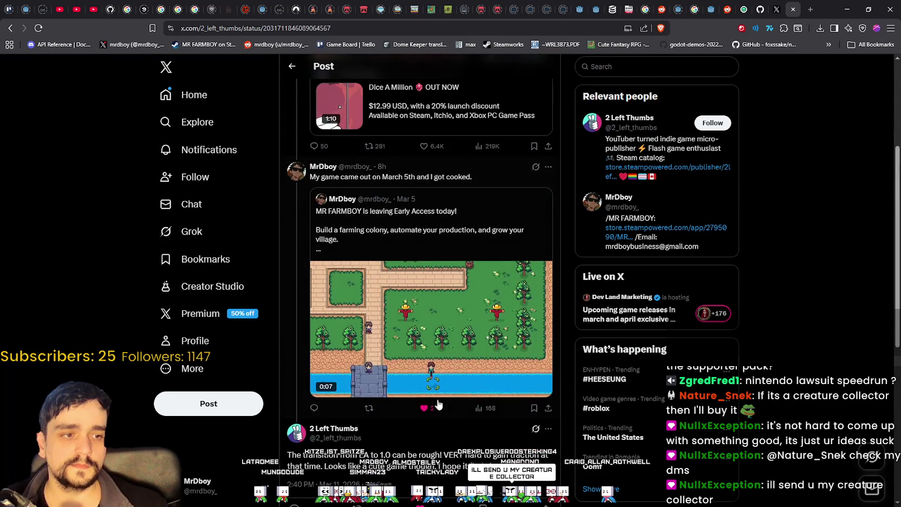
click(200, 341)
click(190, 95)
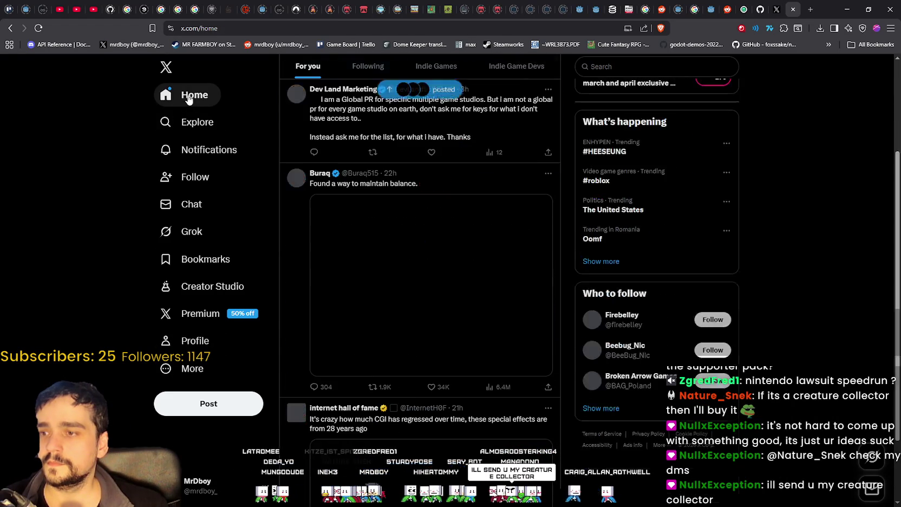
Browse the notifications feed, then open the account's profile and scroll through its posts
click(220, 149)
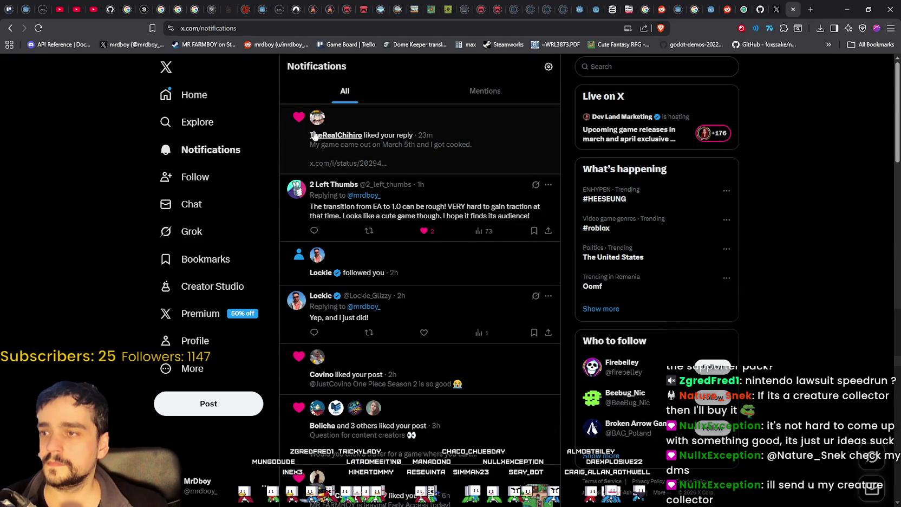
mouse_move(317, 124)
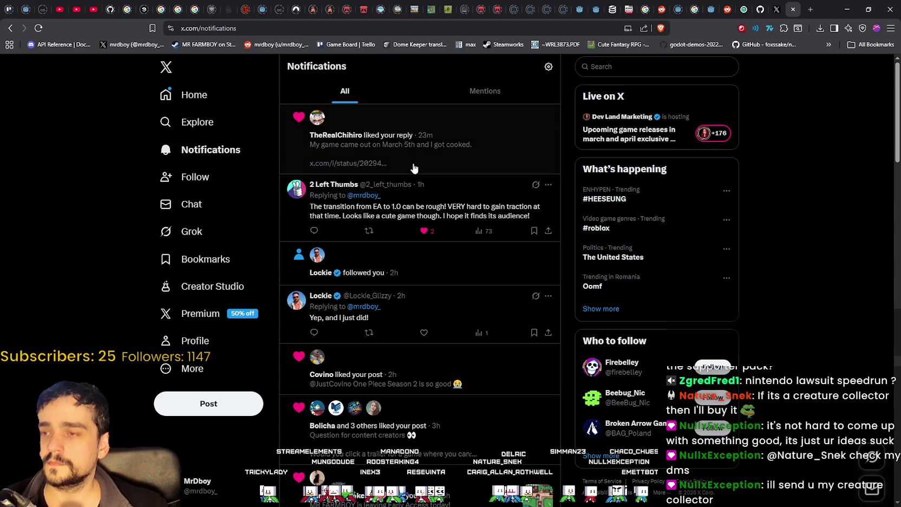
scroll(492, 395, down, 2)
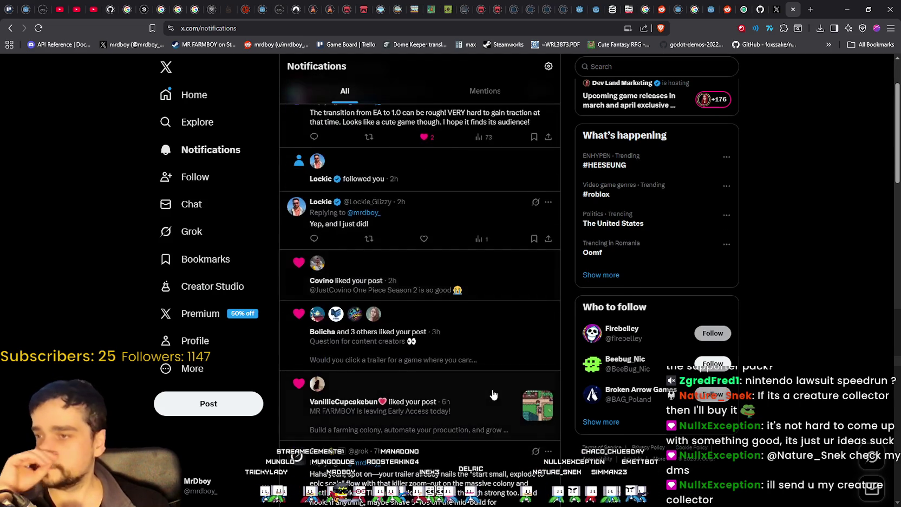
scroll(464, 354, down, 2)
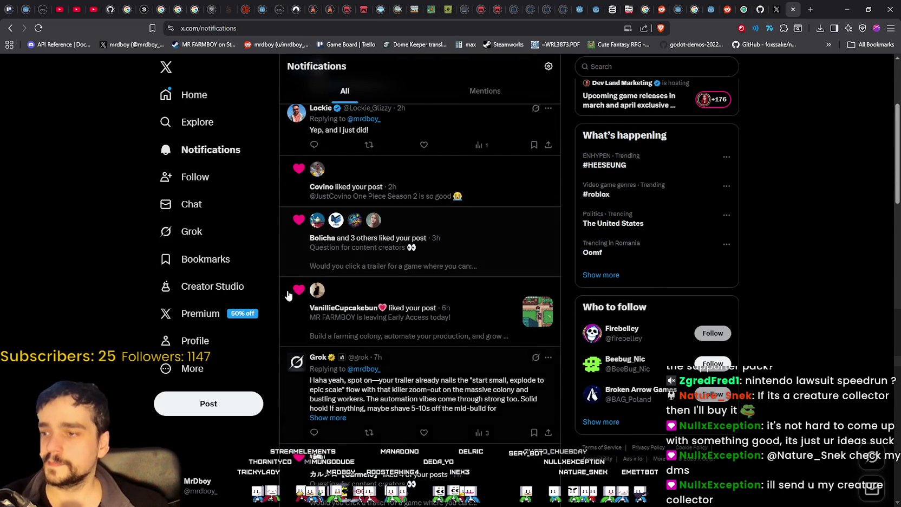
click(207, 340)
scroll(419, 292, down, 4)
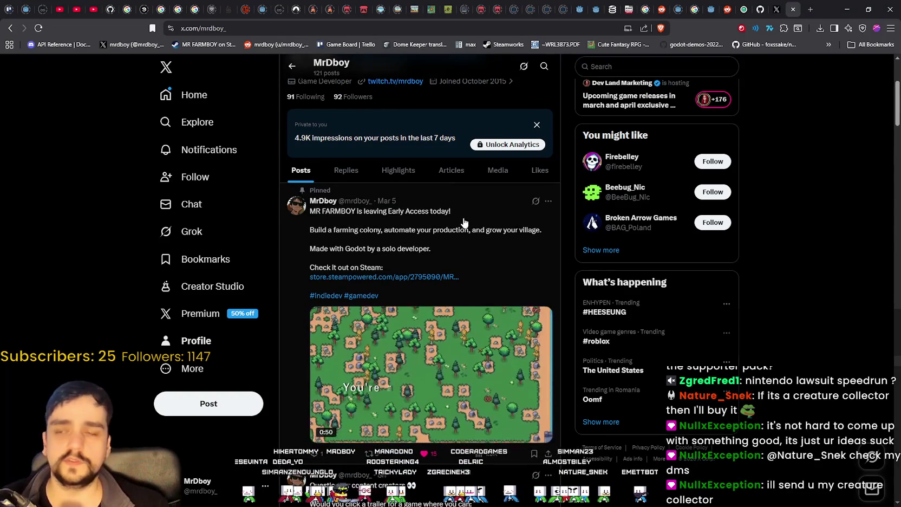
scroll(465, 217, down, 2)
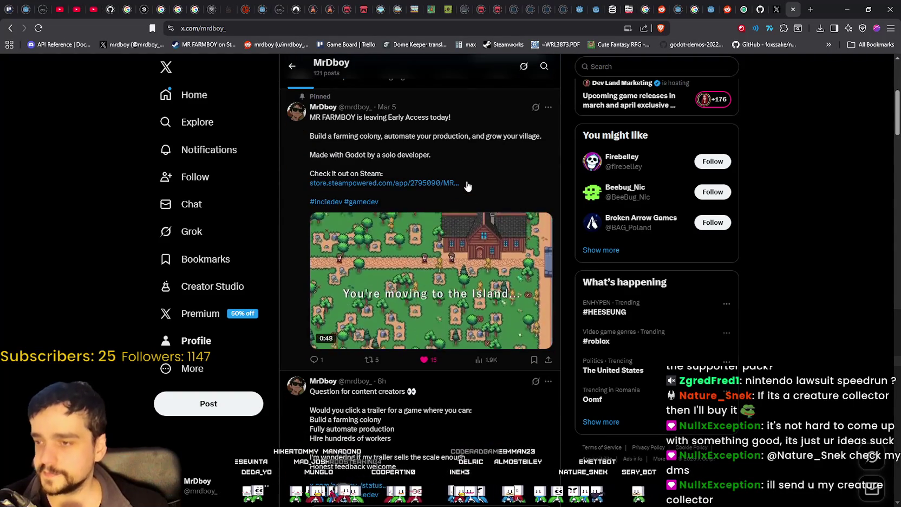
scroll(467, 185, down, 1)
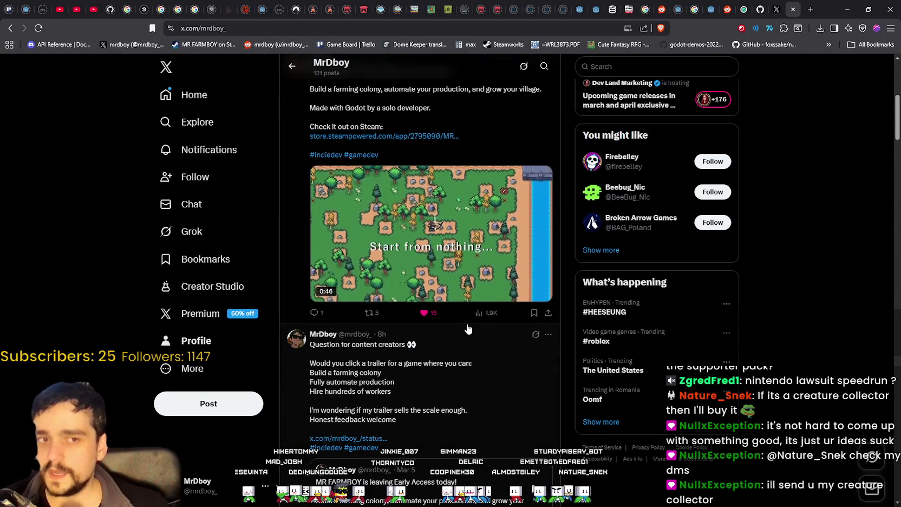
scroll(528, 99, up, 1)
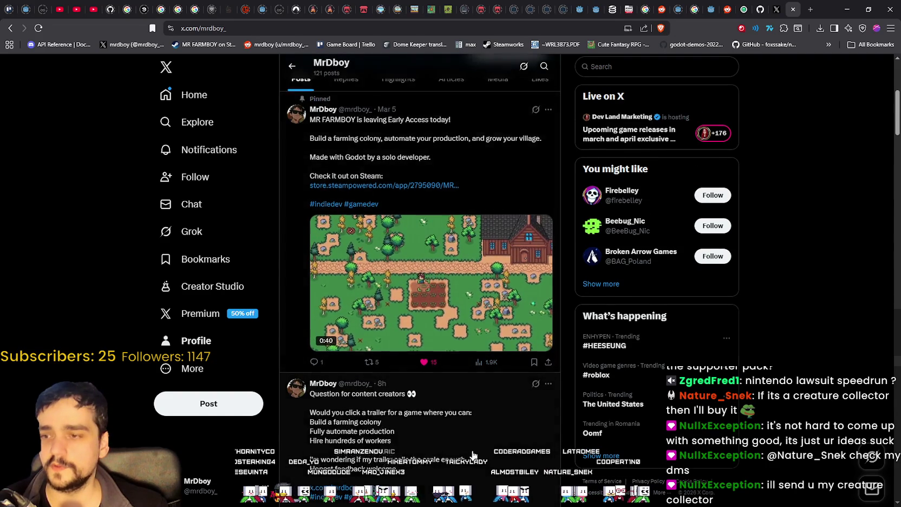
scroll(472, 454, down, 6)
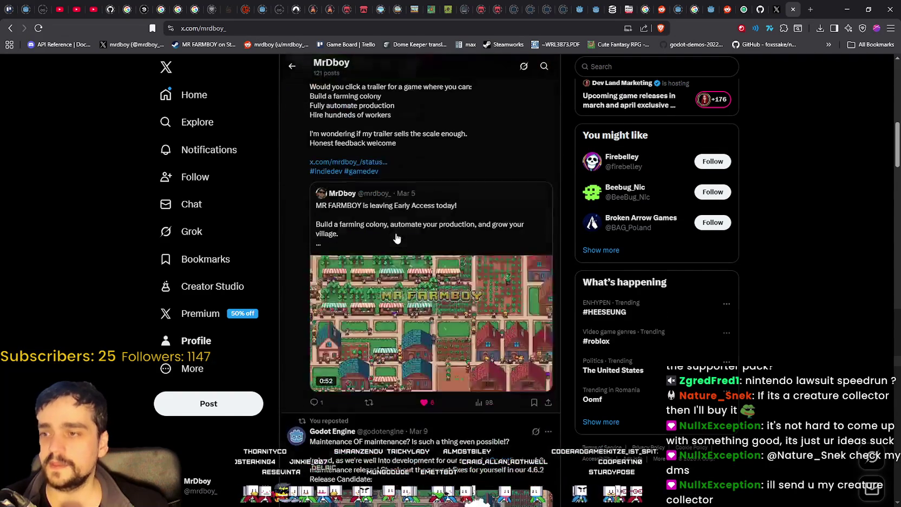
scroll(397, 238, up, 1)
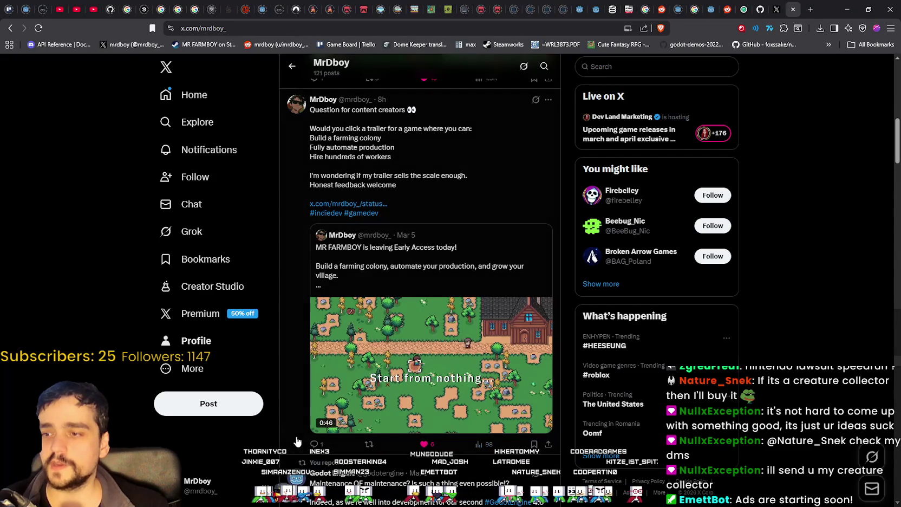
View the 'Question for content creators' post, then return to the profile timeline
click(479, 172)
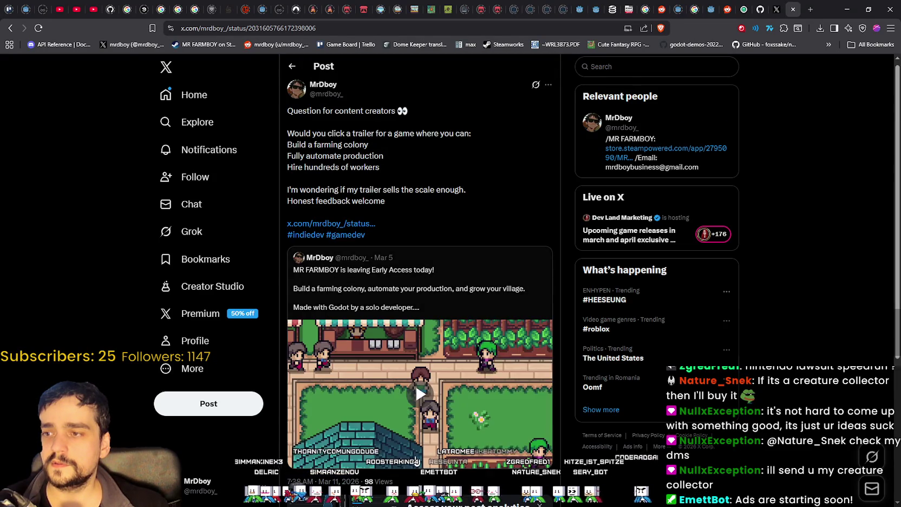
scroll(404, 438, down, 5)
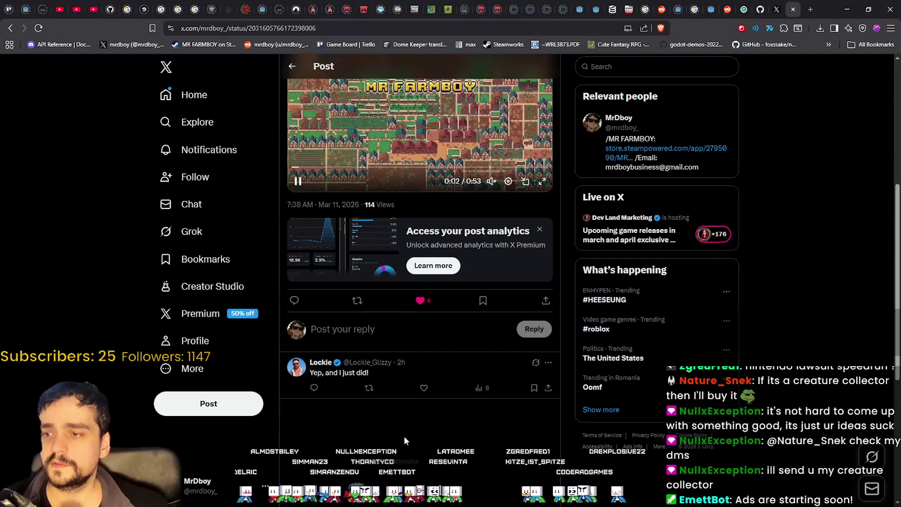
scroll(404, 435, up, 5)
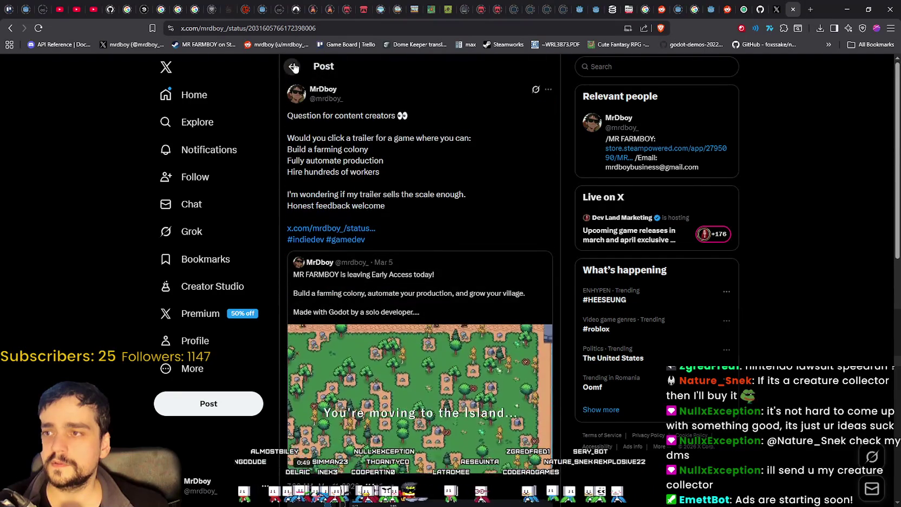
click(292, 66)
scroll(596, 314, down, 1)
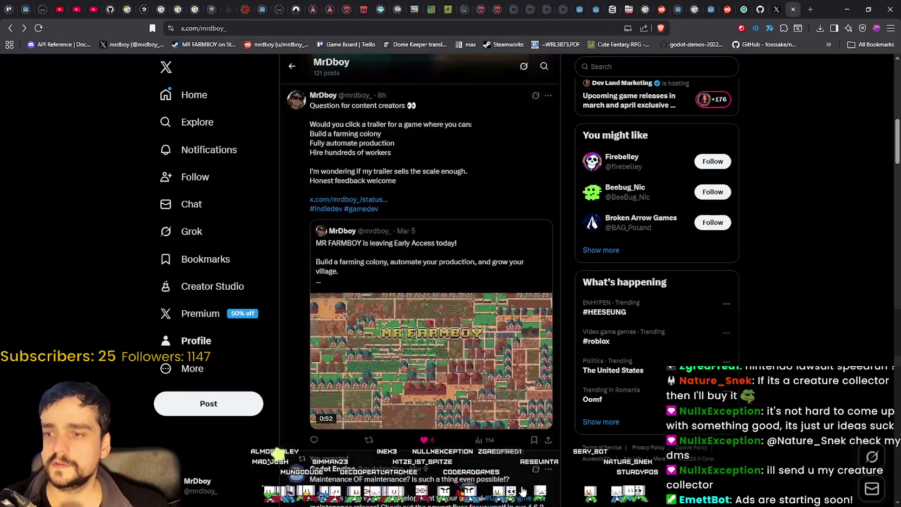
scroll(652, 337, down, 1)
scroll(542, 433, up, 2)
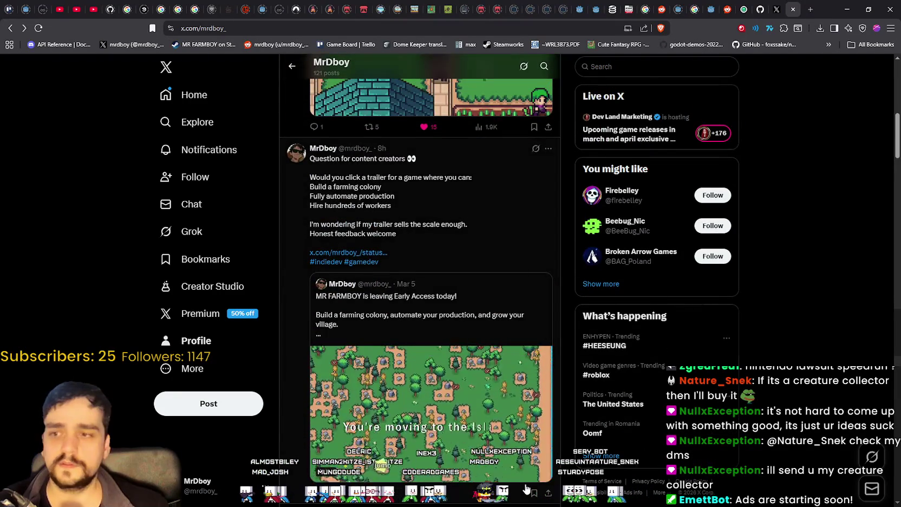
scroll(433, 411, down, 1)
scroll(336, 346, up, 1)
Reload the profile, revisit the trailer-question post, go back, and restore down the browser window
right_click(130, 283)
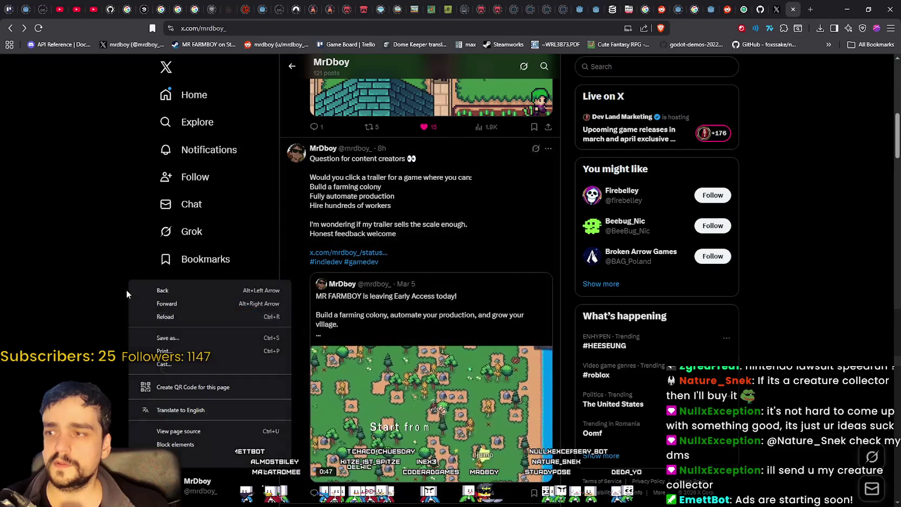
click(163, 316)
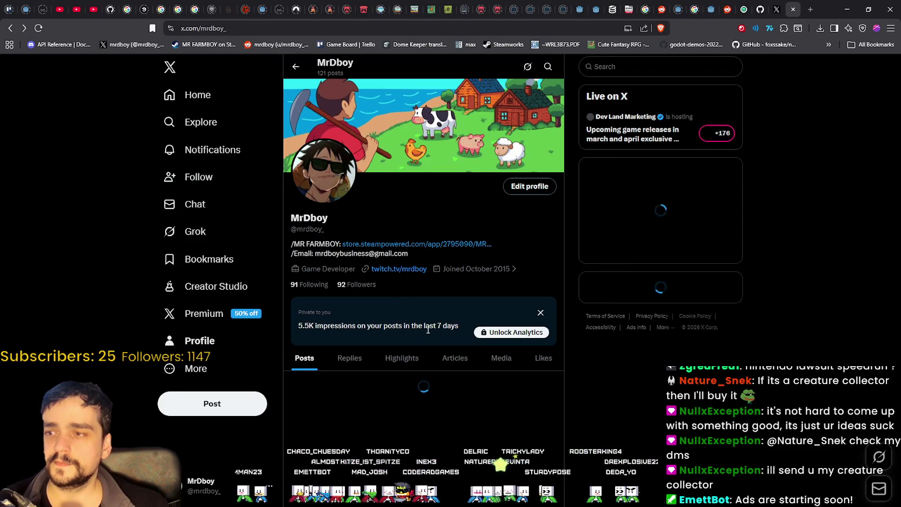
scroll(416, 329, down, 5)
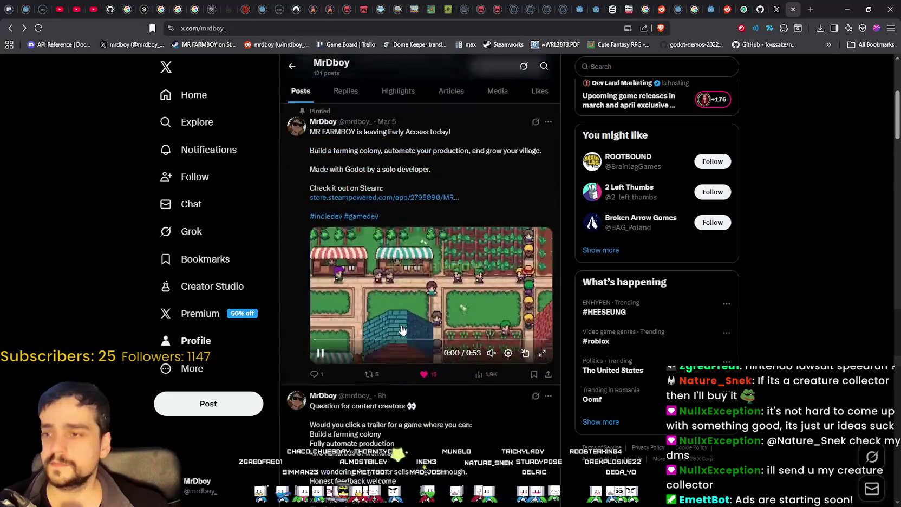
scroll(401, 330, down, 5)
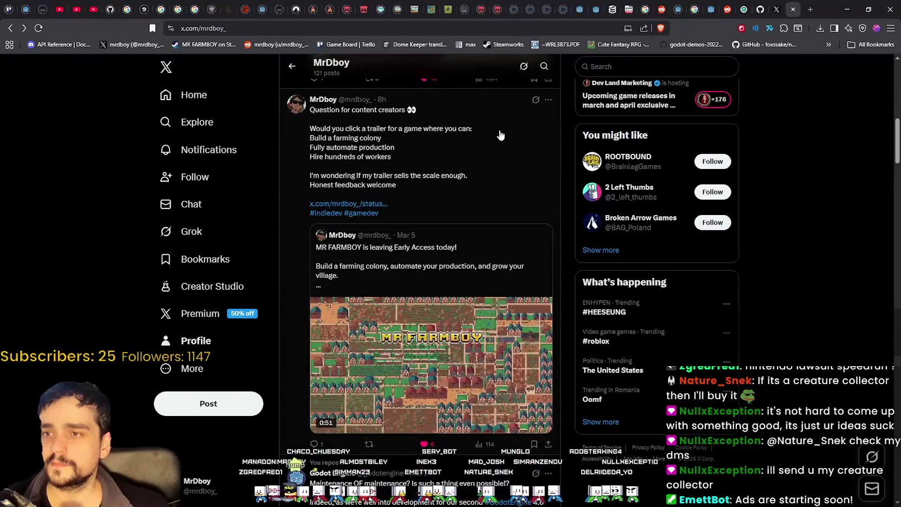
click(500, 135)
click(248, 28)
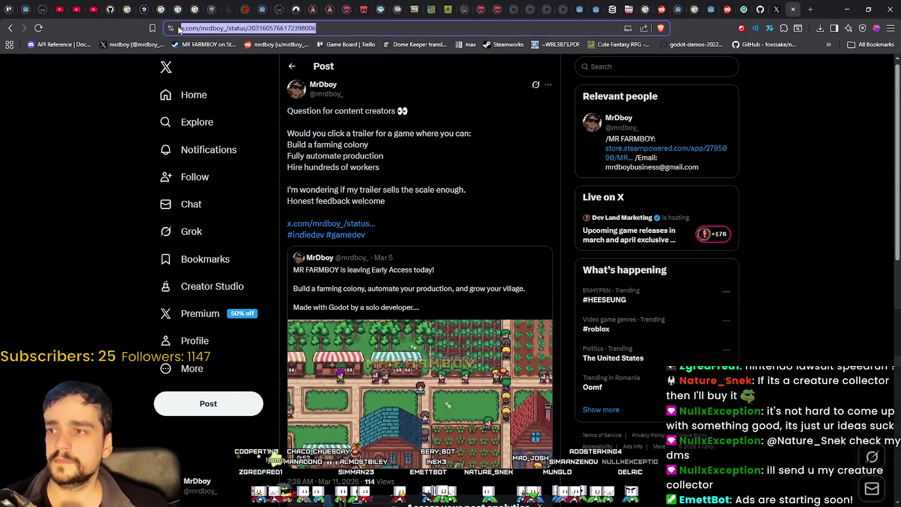
click(10, 28)
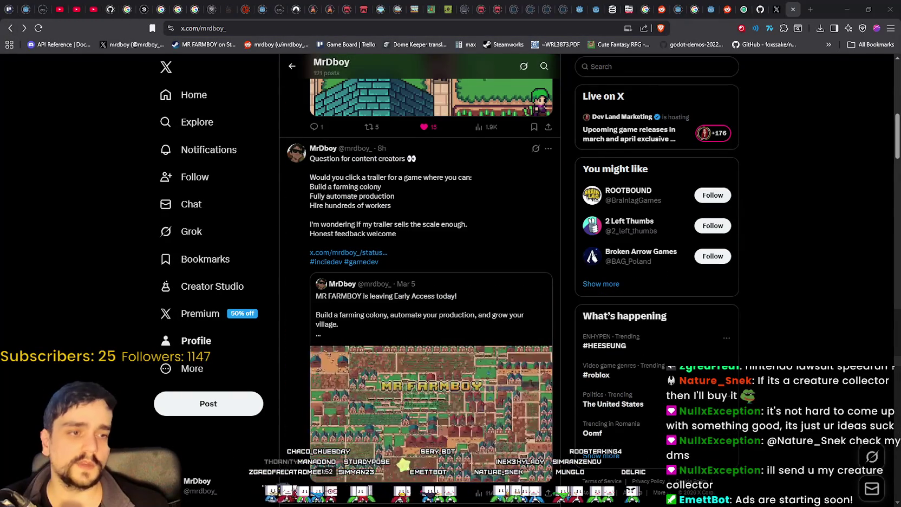
scroll(495, 304, down, 2)
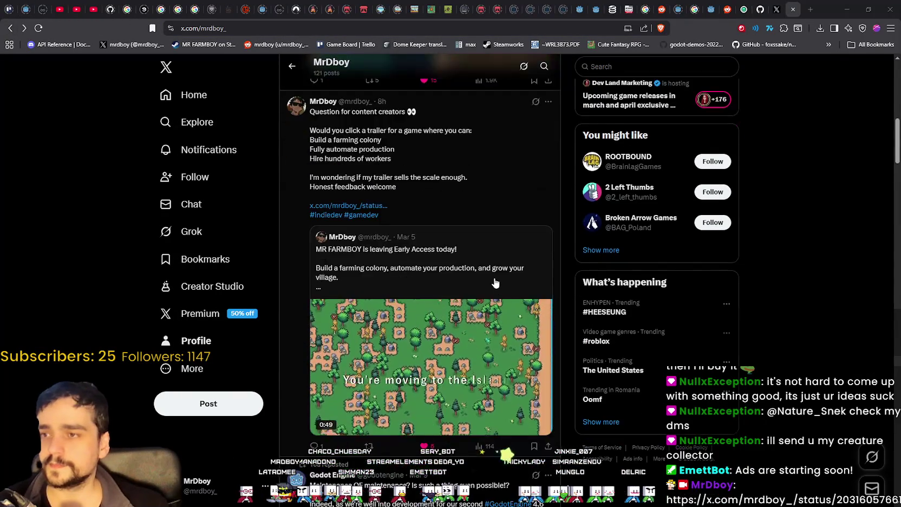
scroll(495, 281, up, 1)
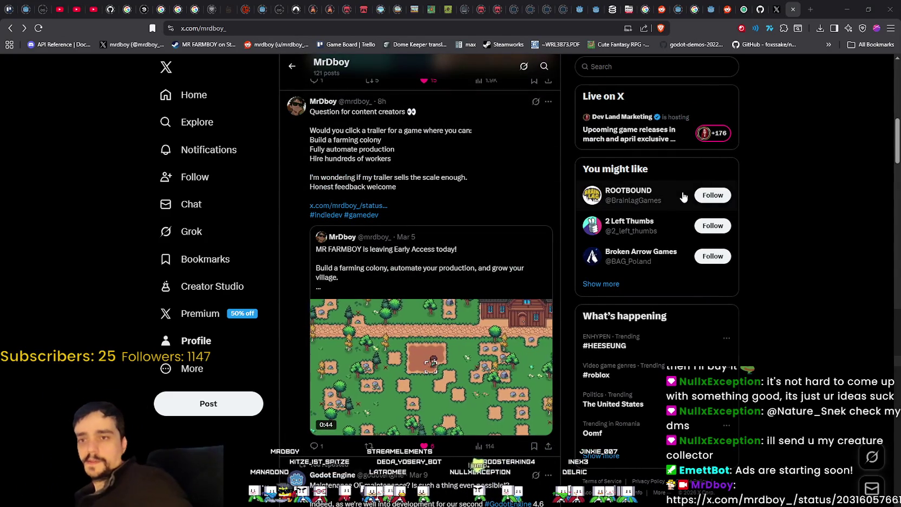
click(861, 6)
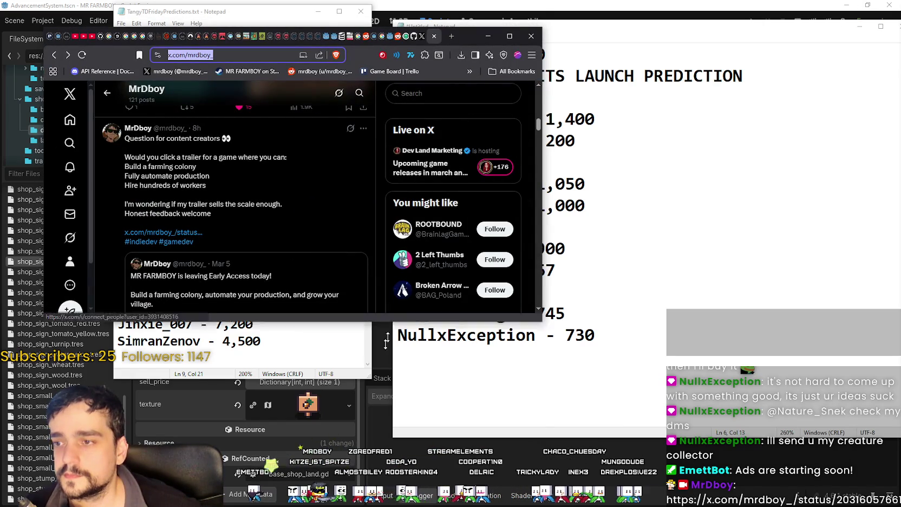
Move the MR FARMBOY notes right, shift the browser, and place the Friday predictions notes in front
drag(393, 313, 393, 506)
scroll(344, 367, down, 1)
scroll(345, 366, up, 1)
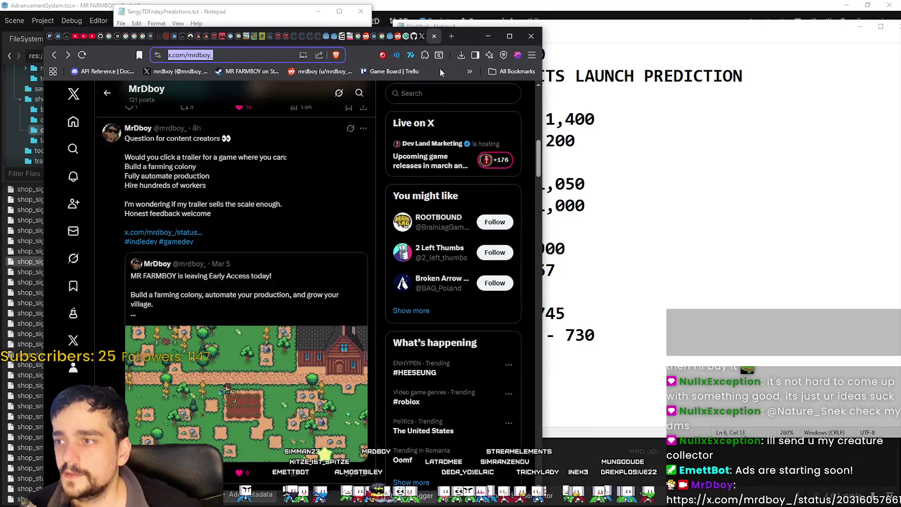
drag(461, 41, 356, 19)
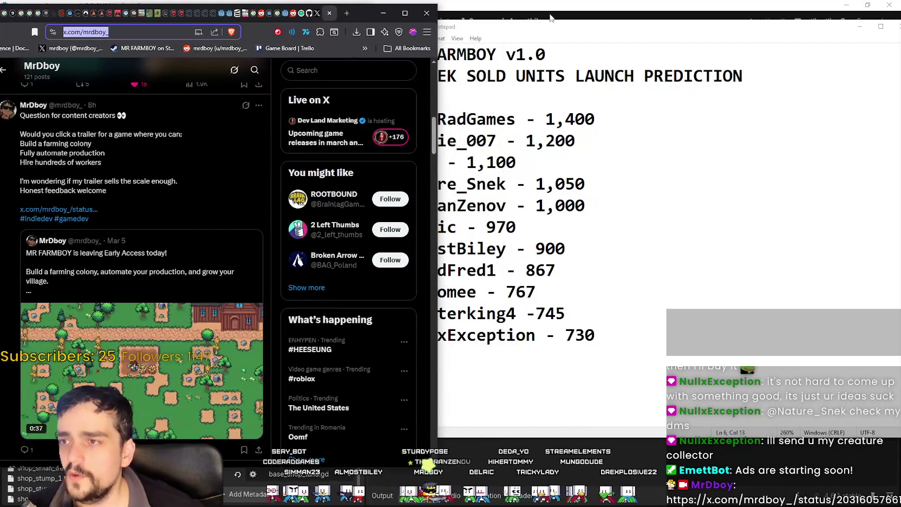
drag(552, 32, 655, 24)
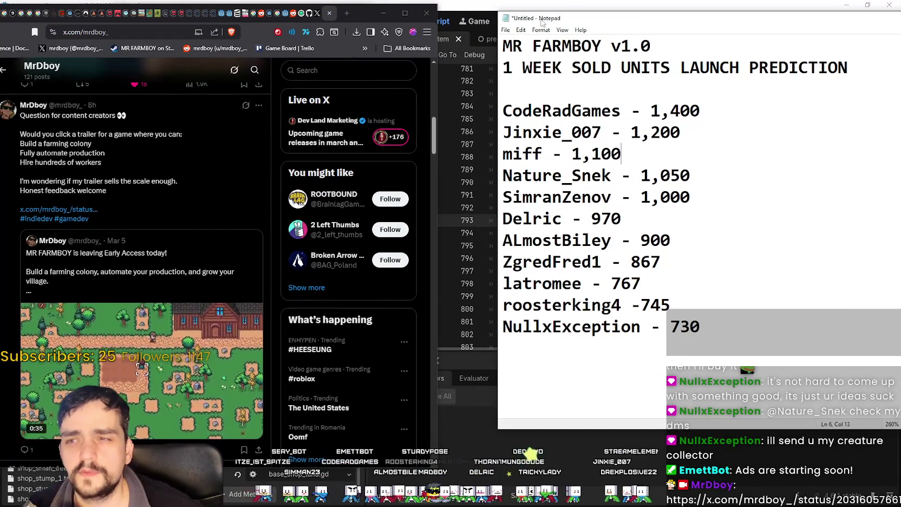
drag(364, 22, 360, 36)
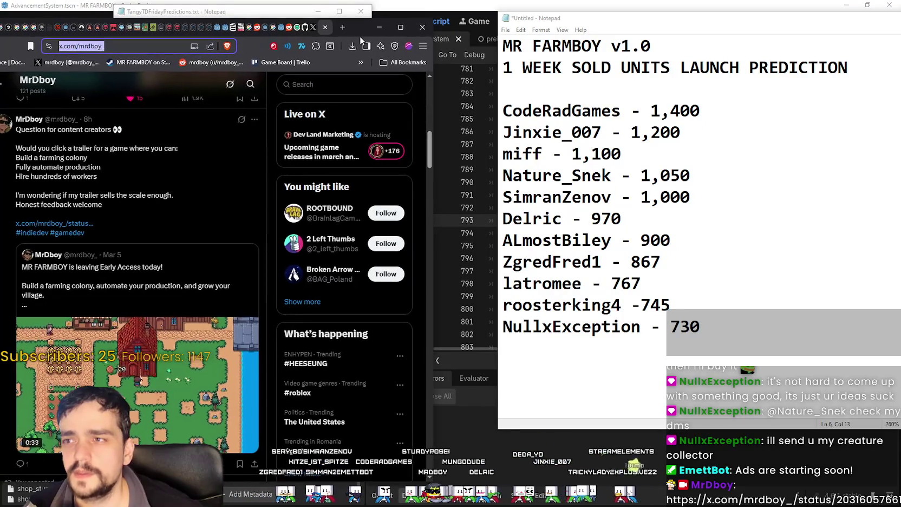
mouse_move(246, 17)
mouse_down()
mouse_move(388, 14)
mouse_move(374, 18)
mouse_up()
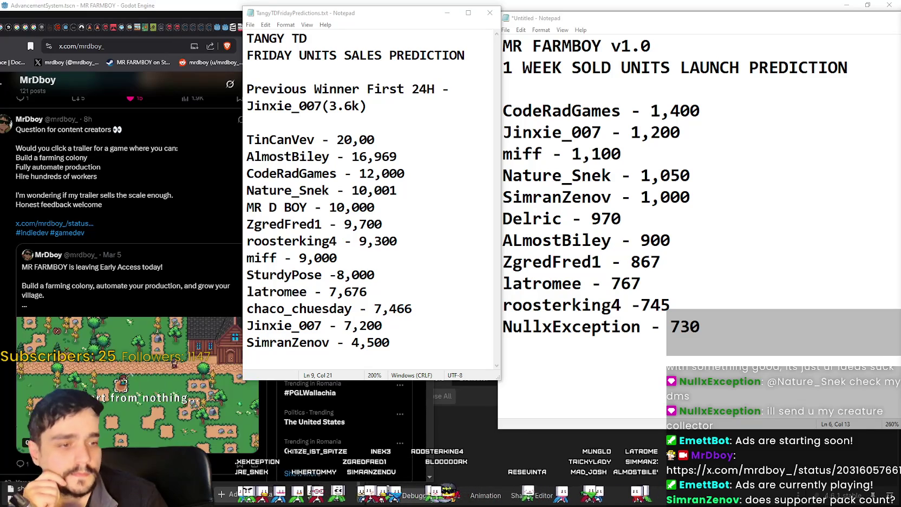
Glance at the MR FARMBOY Steam store page and select the 1,000 prediction entry
key(alt+Tab)
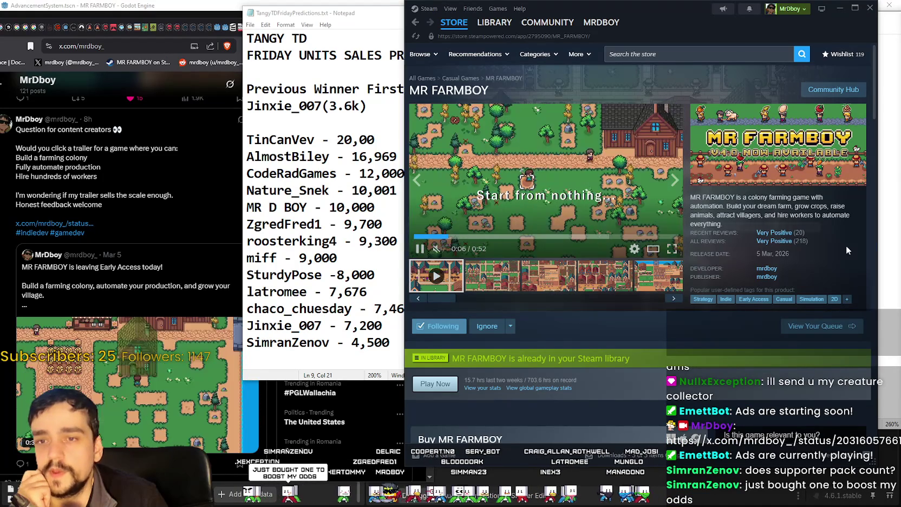
key(alt+Tab)
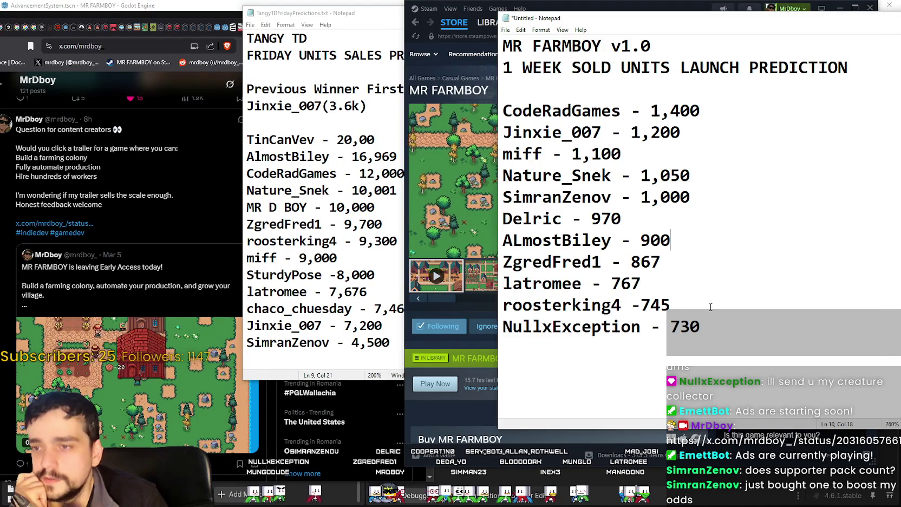
drag(691, 198, 502, 197)
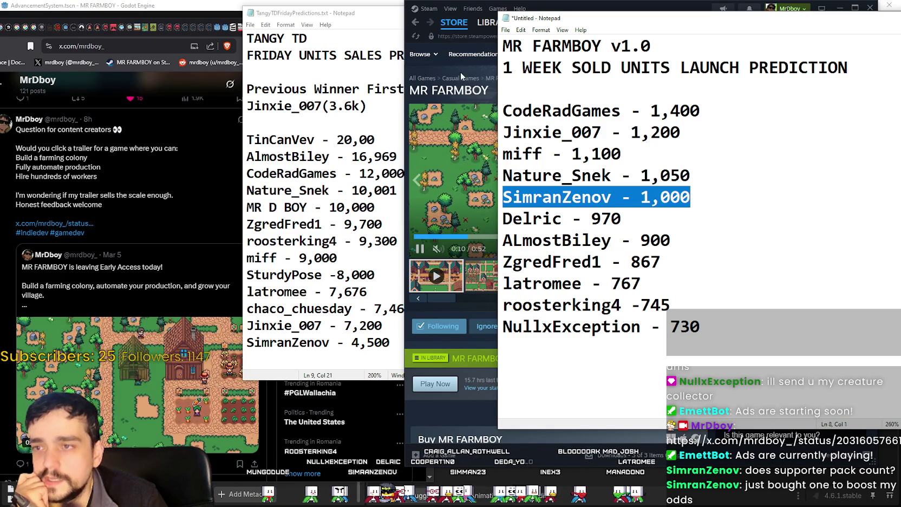
key(alt+Tab)
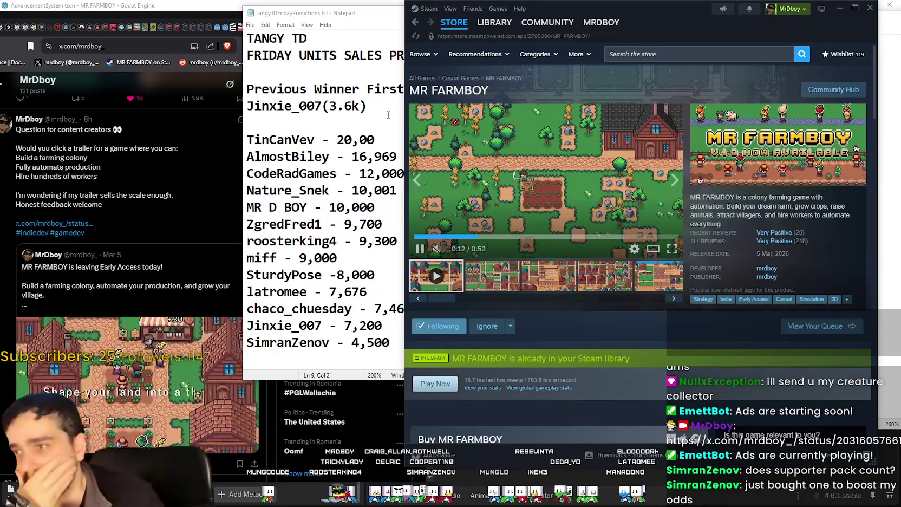
Minimize the Friday notes, Steam store page and launch predictions to return to Godot
click(374, 129)
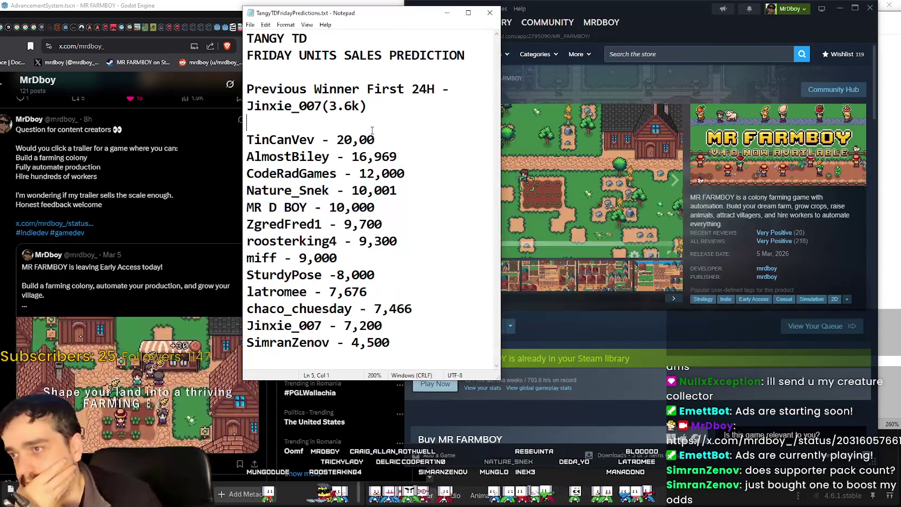
click(447, 12)
click(839, 9)
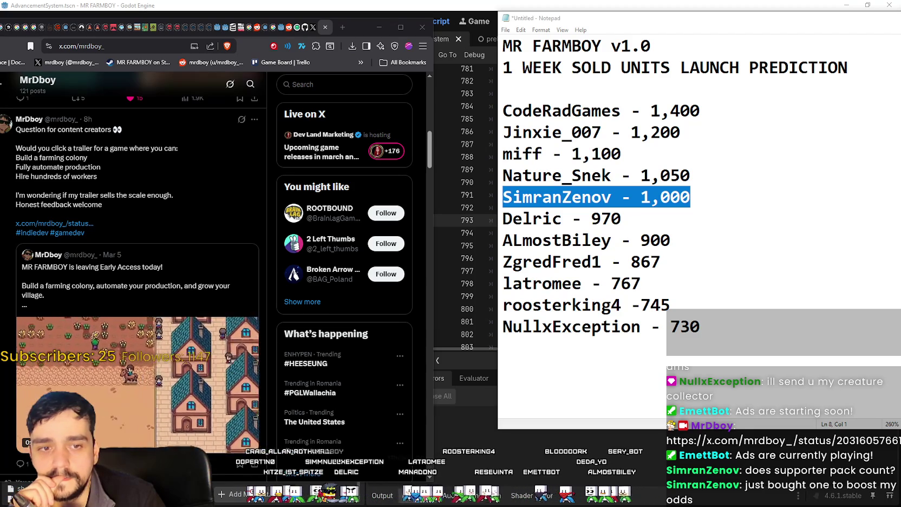
click(690, 197)
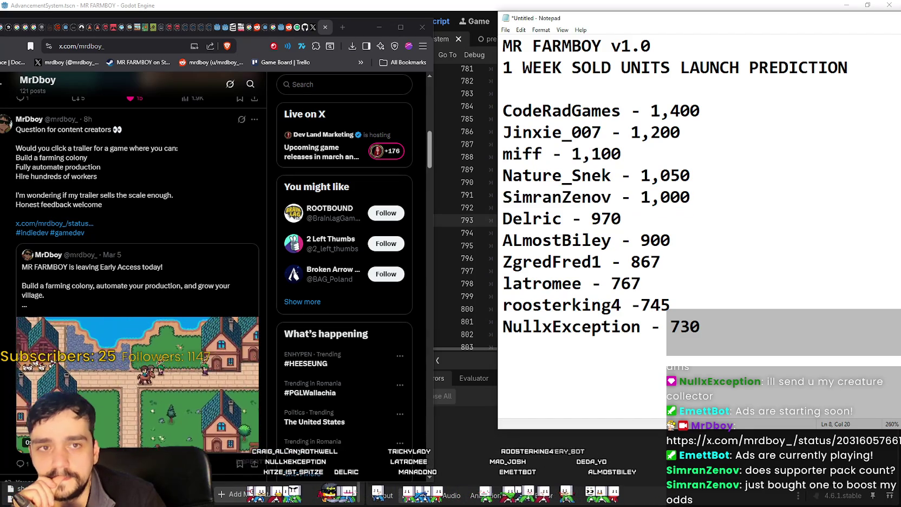
click(846, 5)
click(582, 243)
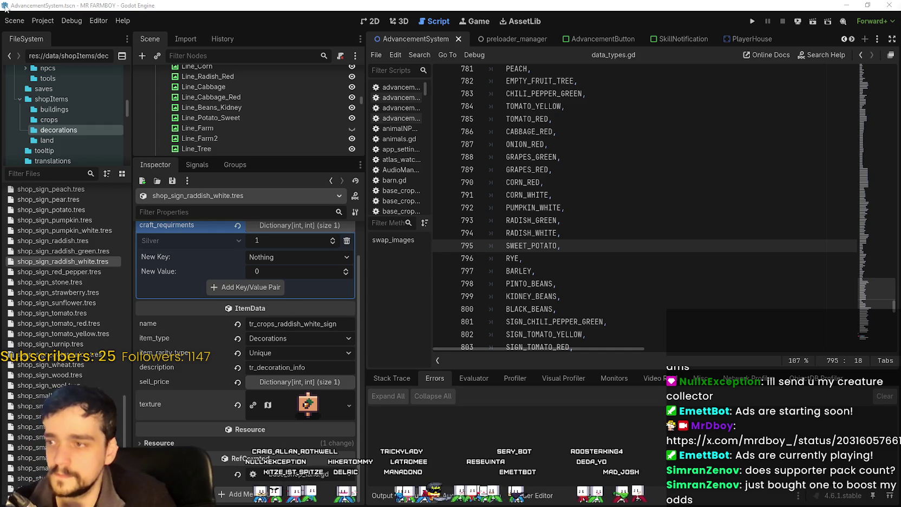
Select the SWEET_POTATO name on line 795 of data_types.gd
scroll(271, 358, up, 2)
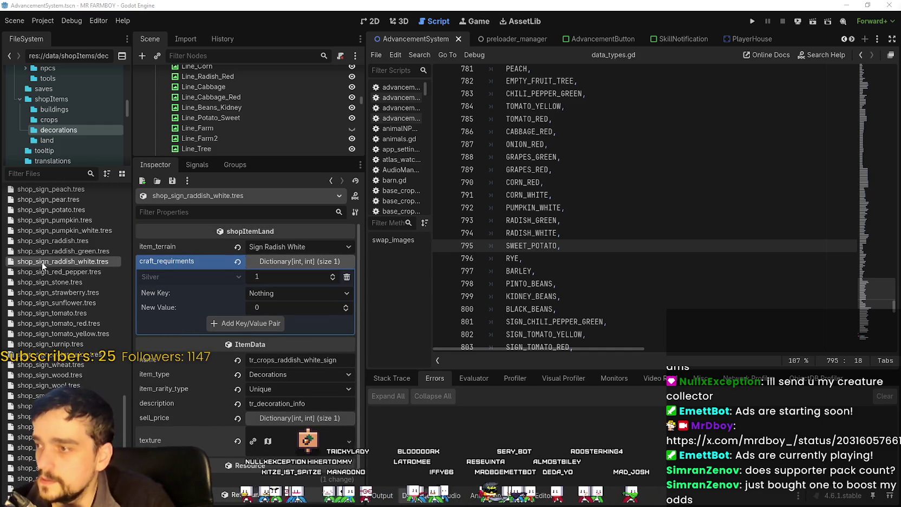
click(62, 262)
double_click(541, 208)
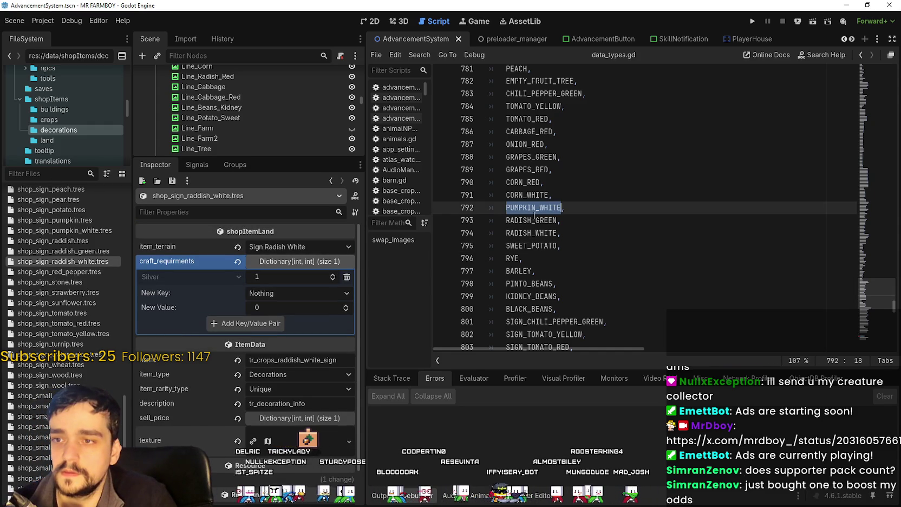
click(546, 233)
double_click(542, 246)
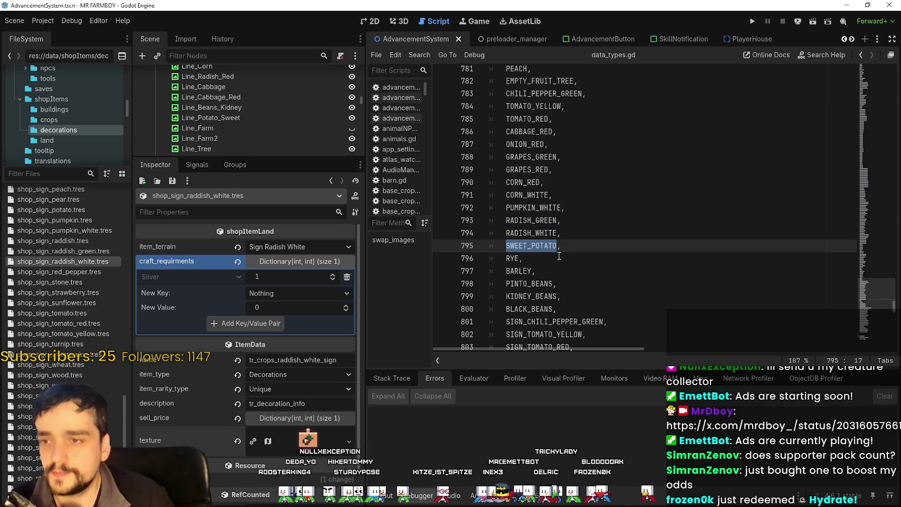
Scroll the FileSystem dock to the shop sign resources in the decorations folder
scroll(53, 369, down, 4)
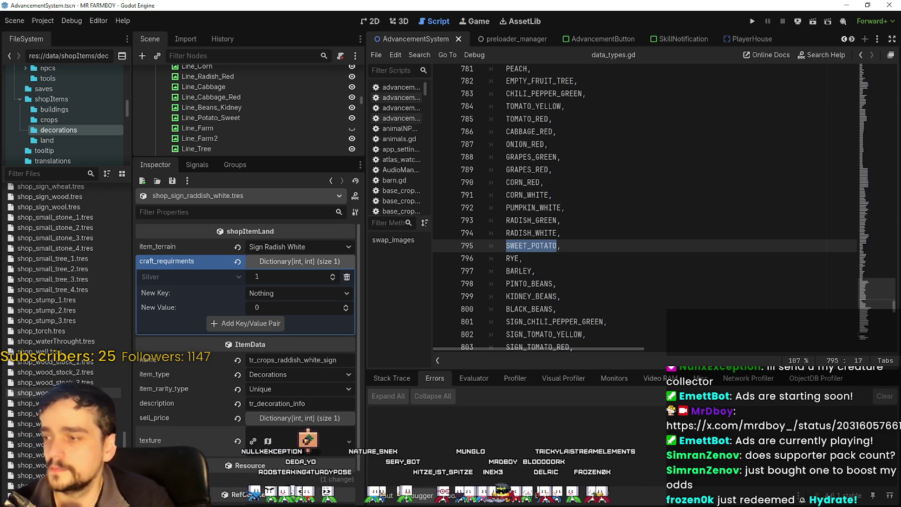
scroll(53, 370, up, 1)
scroll(64, 271, up, 3)
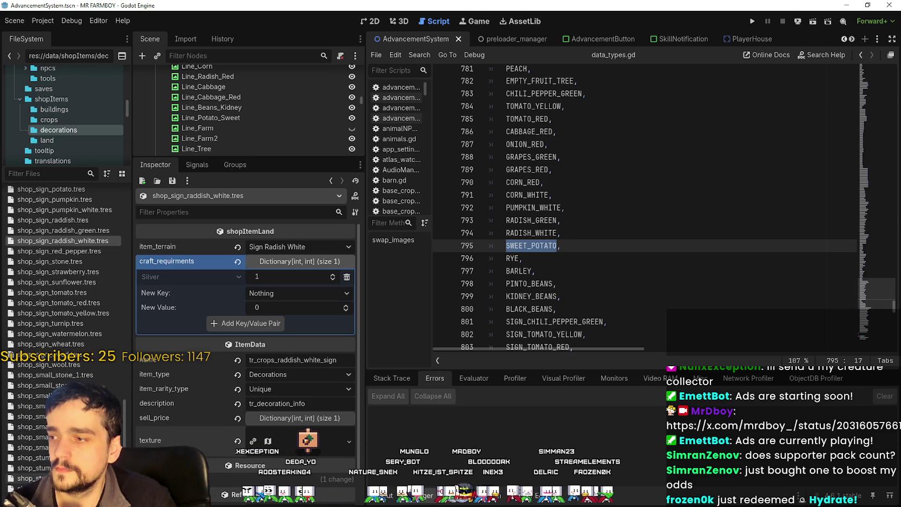
right_click(69, 364)
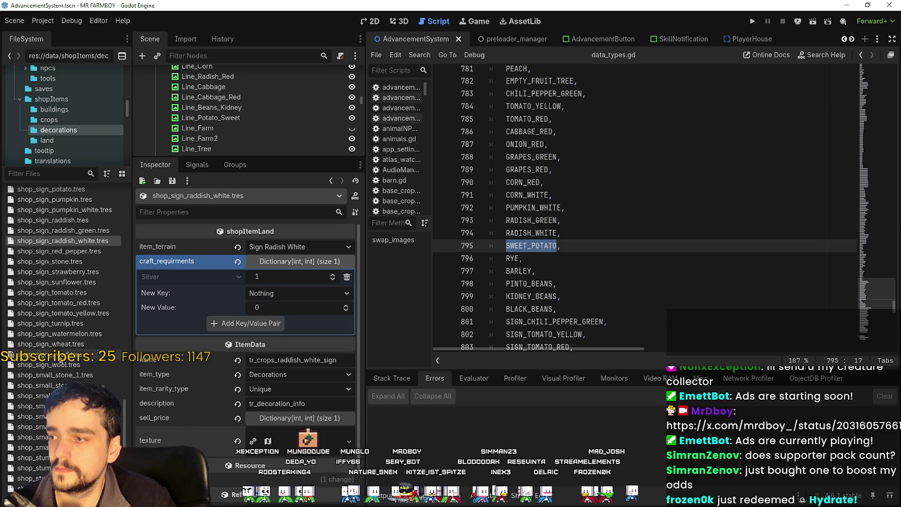
key(Escape)
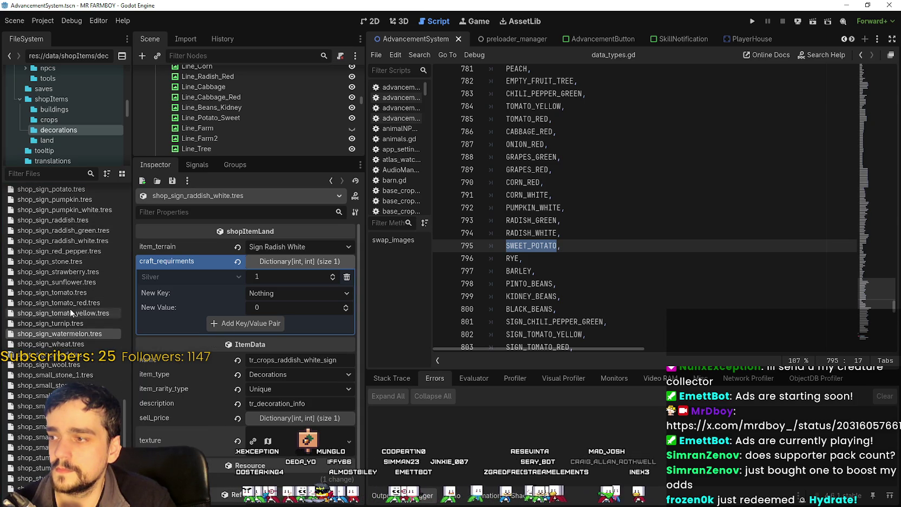
scroll(72, 281, up, 5)
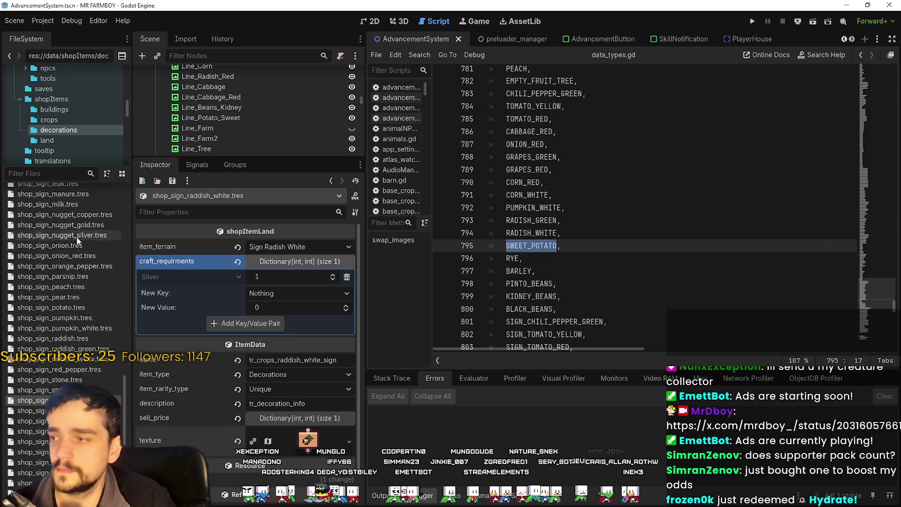
Duplicate shop_sign_potato.tres as shop_sign_potato_sweet.tres
right_click(61, 308)
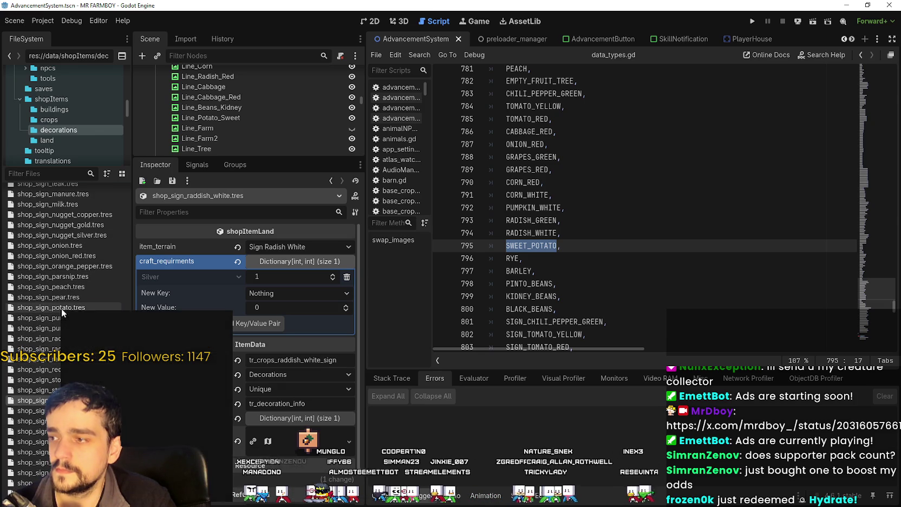
click(162, 418)
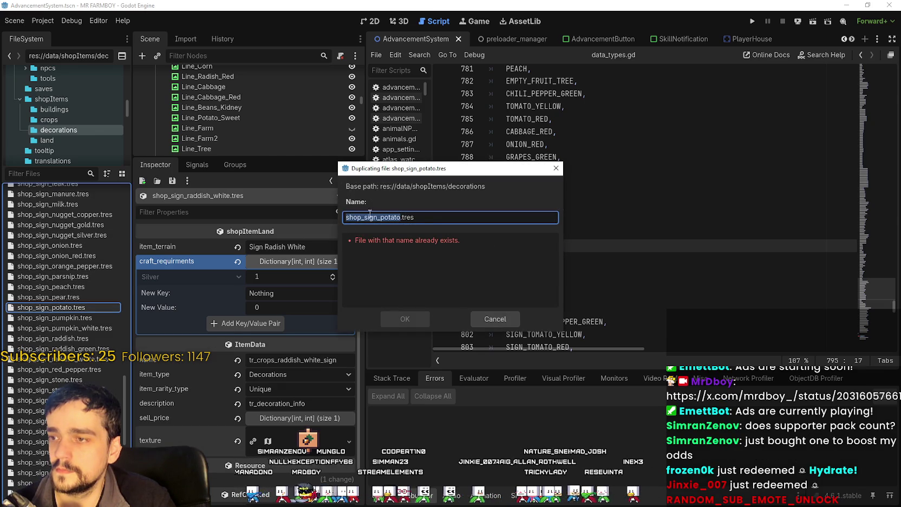
key(Right)
text(-)
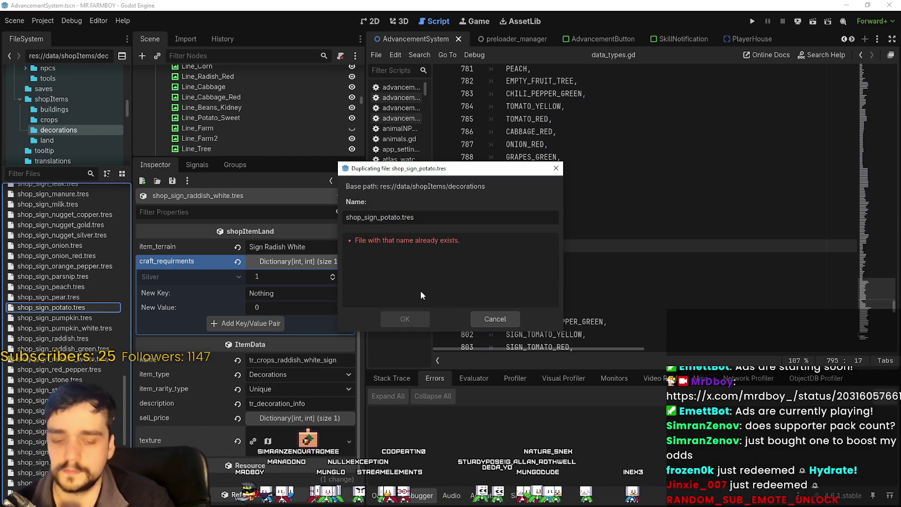
key(BackSpace)
text(_swe)
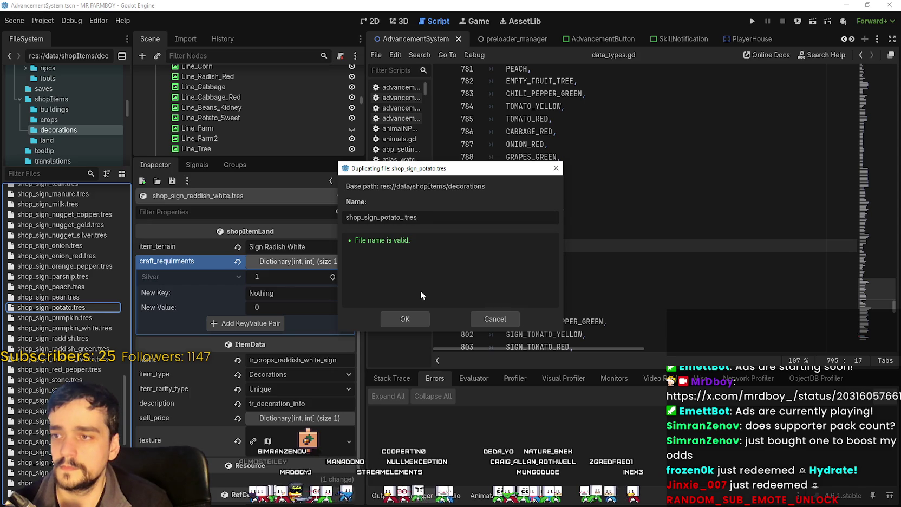
text(et)
key(Return)
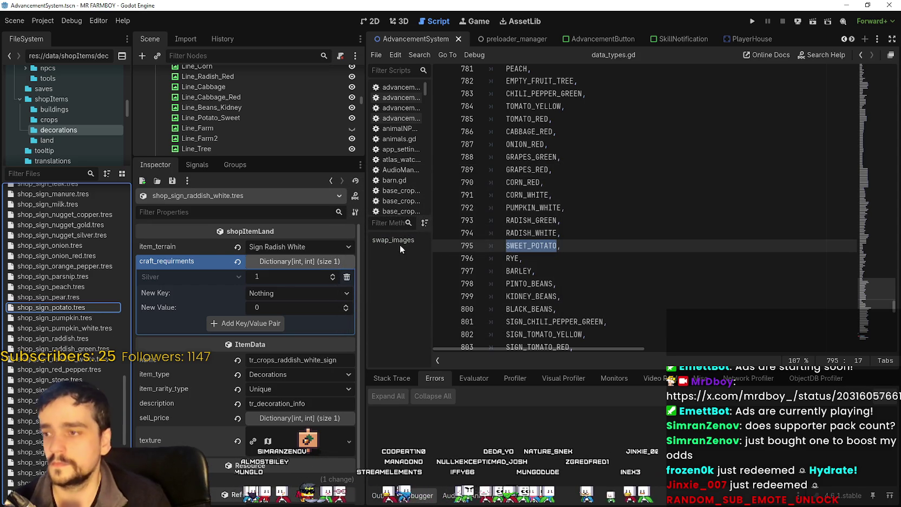
Set item_terrain to Sign Sweet Potato, name it tr_crops_potato_sweet_sign, and save
click(57, 319)
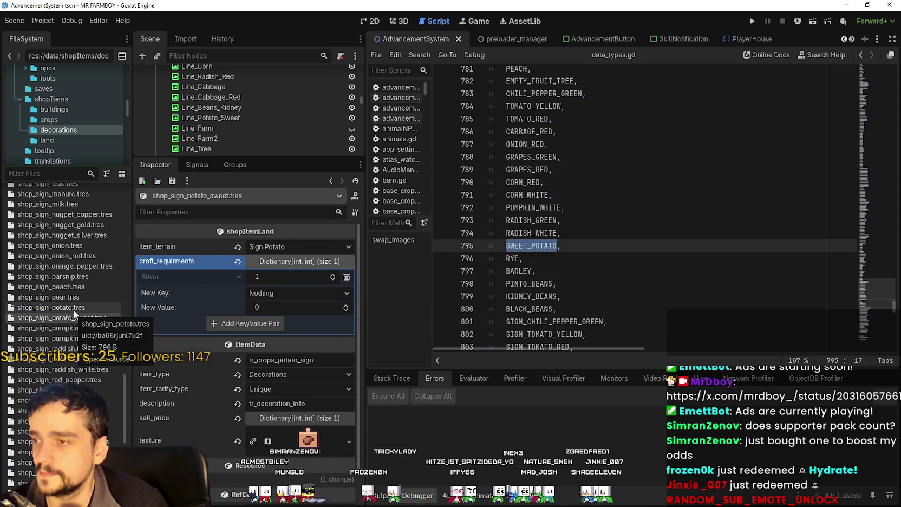
click(298, 293)
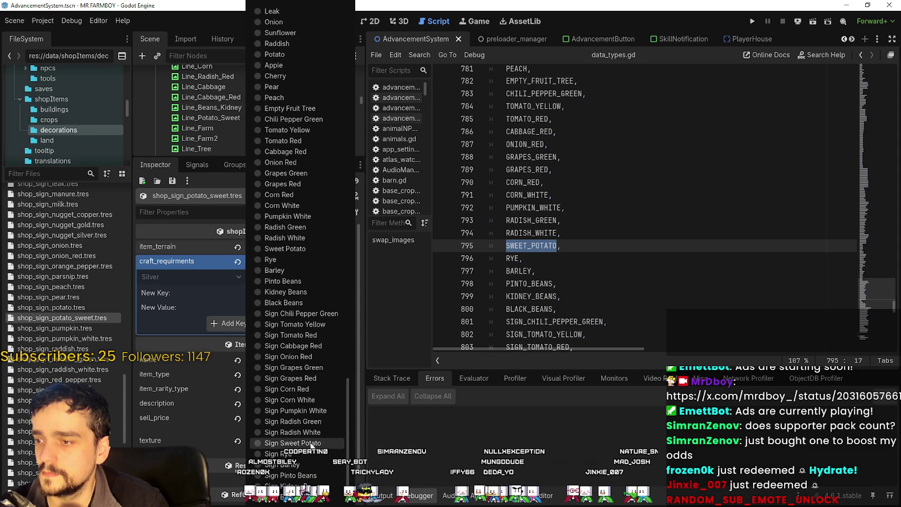
click(293, 443)
click(299, 261)
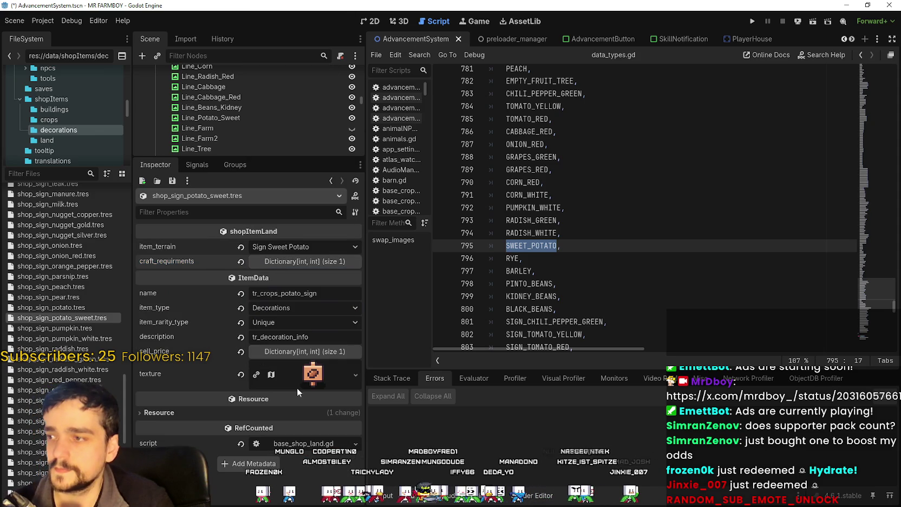
click(285, 293)
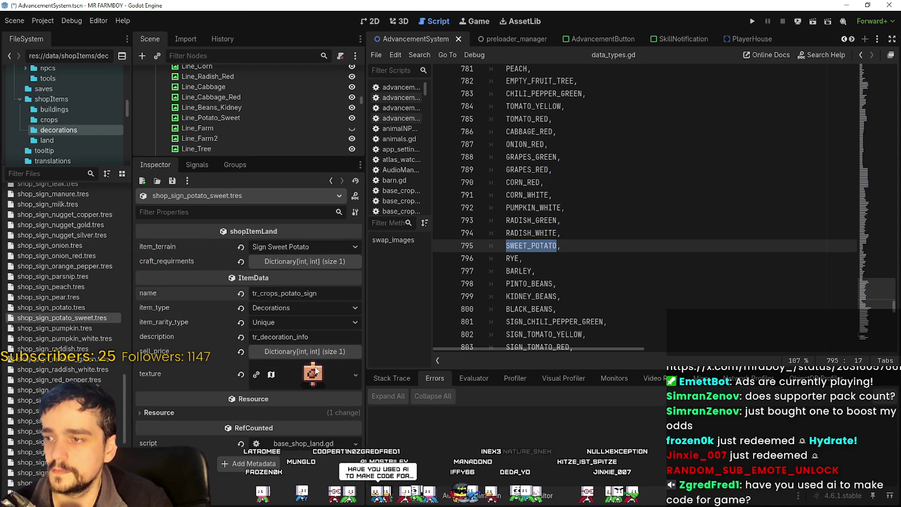
text(_swee)
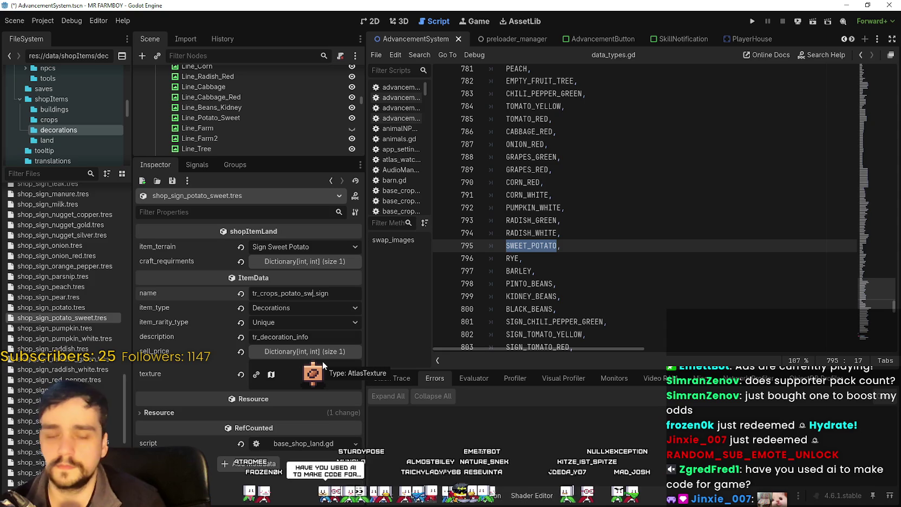
text(t)
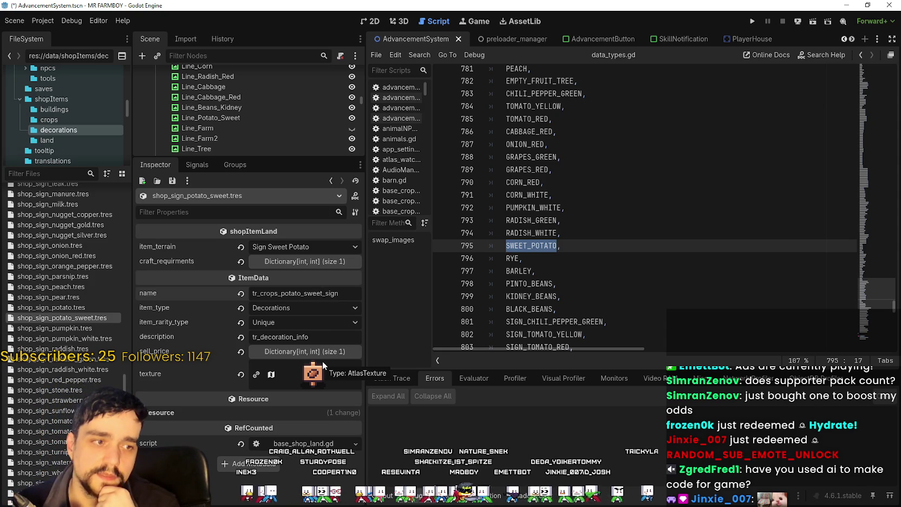
click(605, 243)
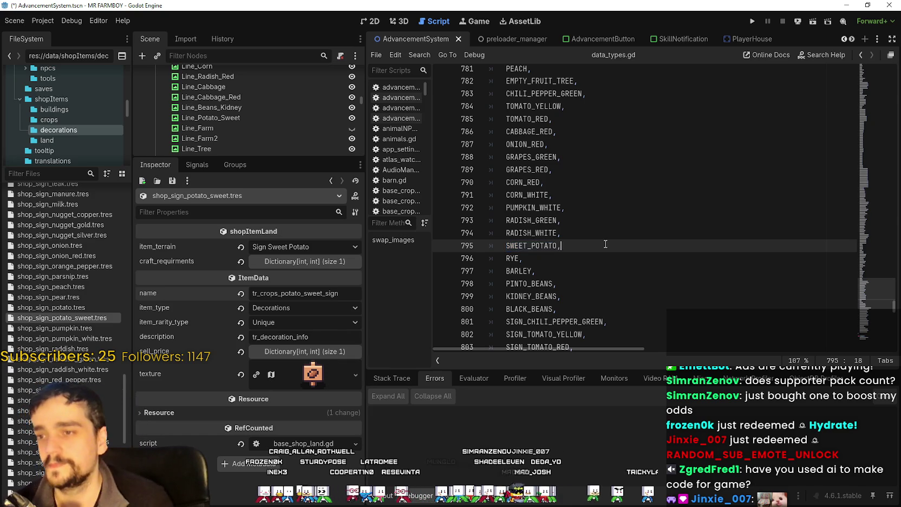
key(ctrl+s)
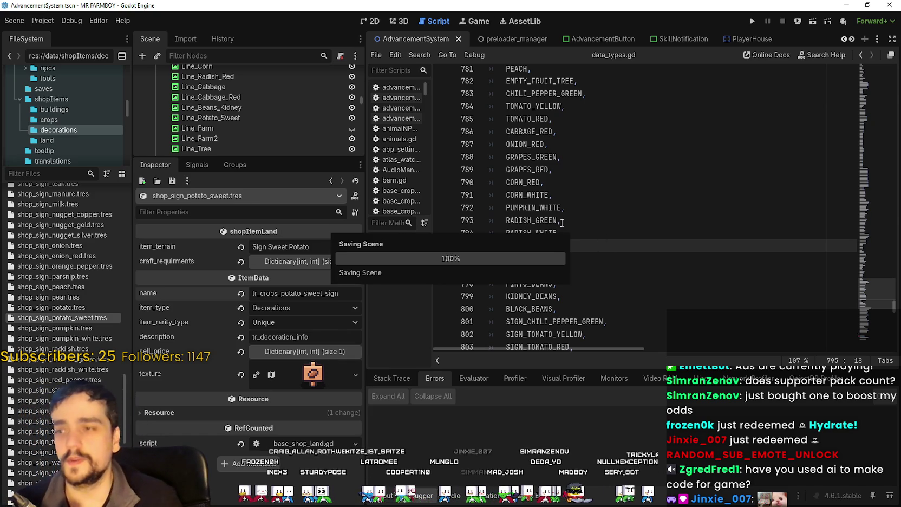
click(584, 207)
click(589, 254)
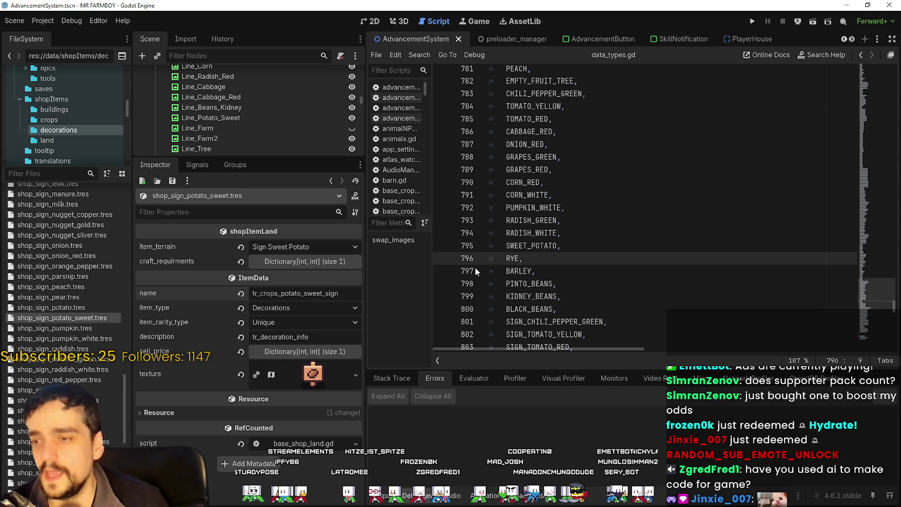
click(584, 242)
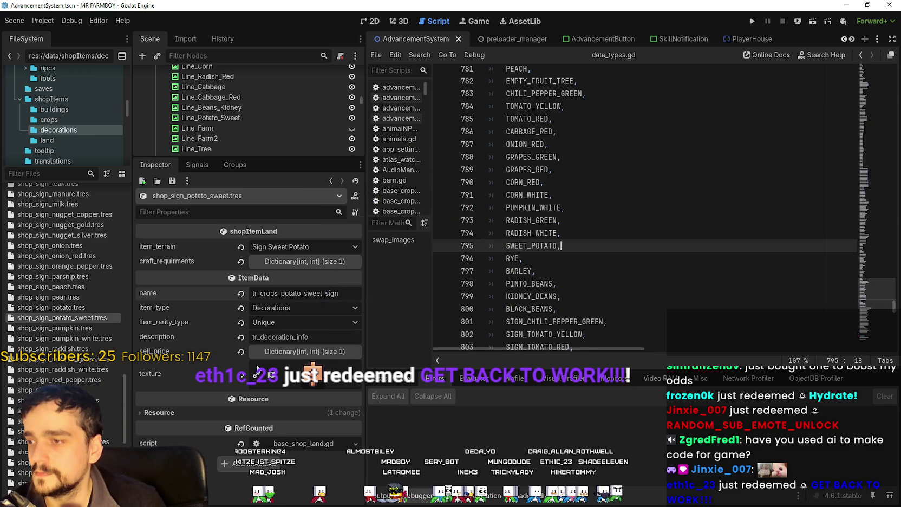
Set the sweet potato sign texture's atlas region to the red sign tile and save the scene
click(257, 368)
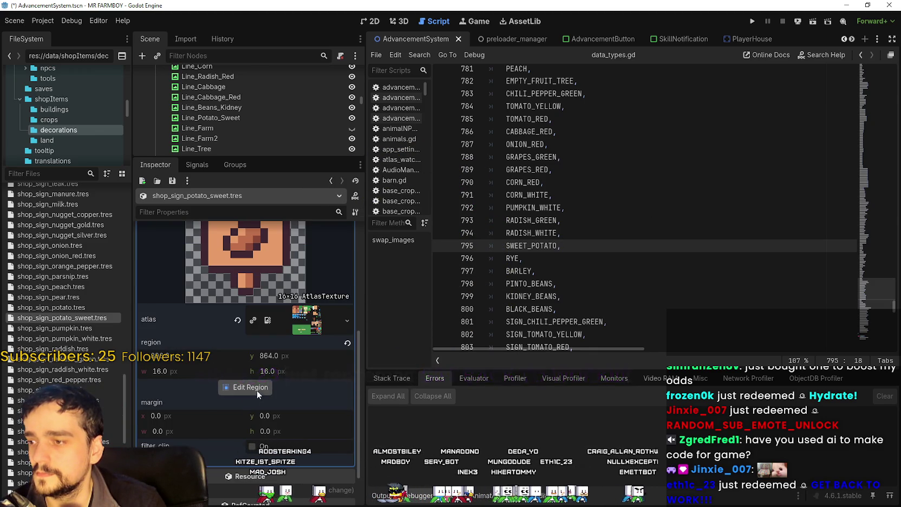
click(256, 387)
scroll(547, 265, down, 5)
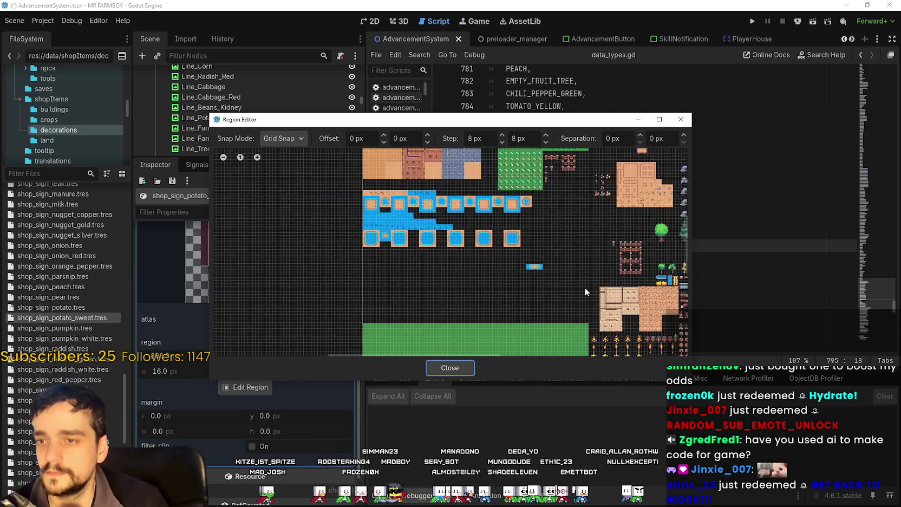
scroll(590, 288, up, 4)
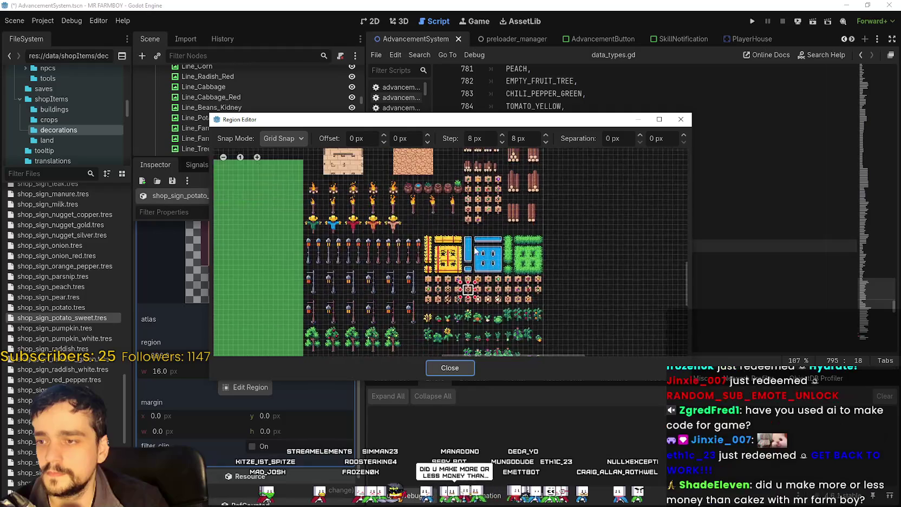
scroll(497, 197, up, 5)
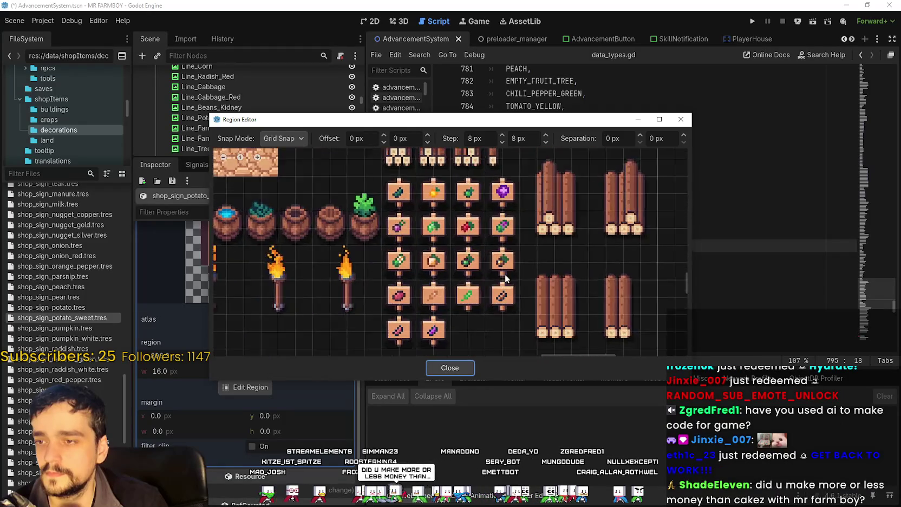
scroll(505, 274, up, 2)
mouse_move(368, 340)
mouse_down()
mouse_move(331, 319)
mouse_move(309, 292)
mouse_up()
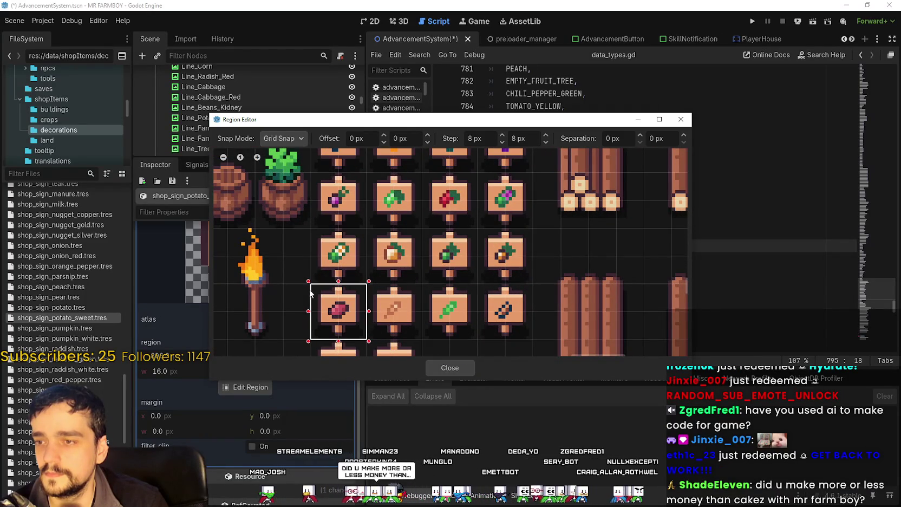
click(441, 368)
scroll(290, 349, up, 5)
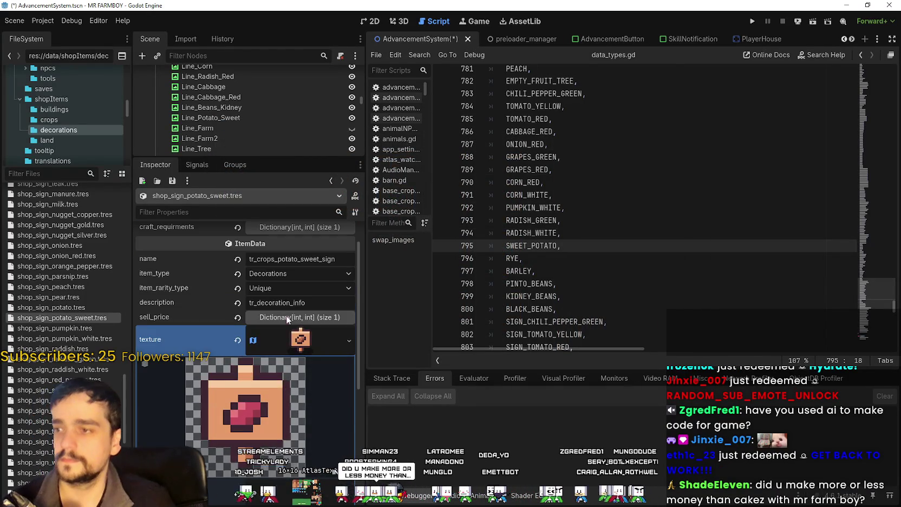
click(308, 343)
key(ctrl+s)
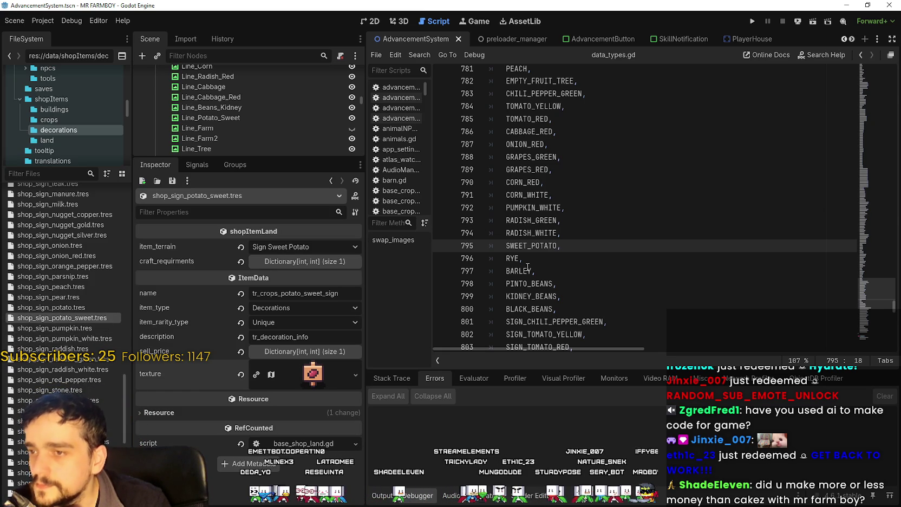
Find shop_sign_wheat.tres in the decorations folder, open it, and bring up its file actions
key(Down)
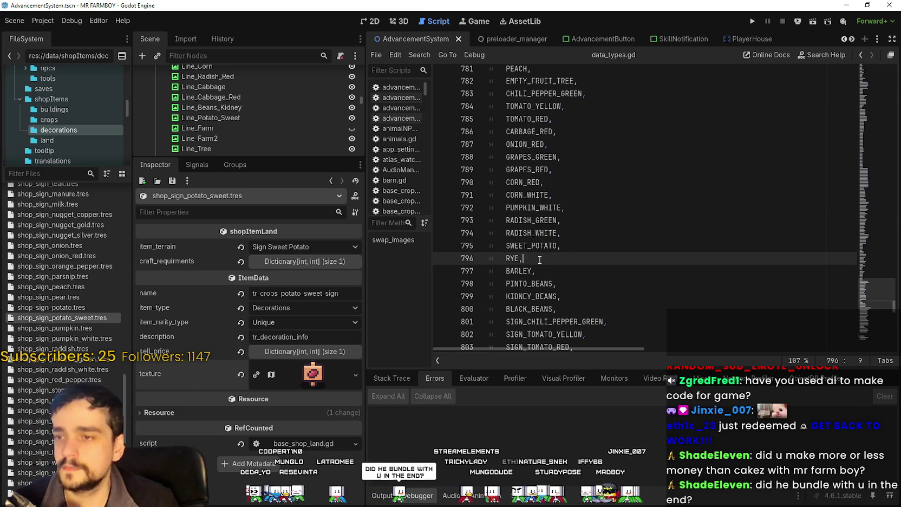
scroll(539, 260, down, 1)
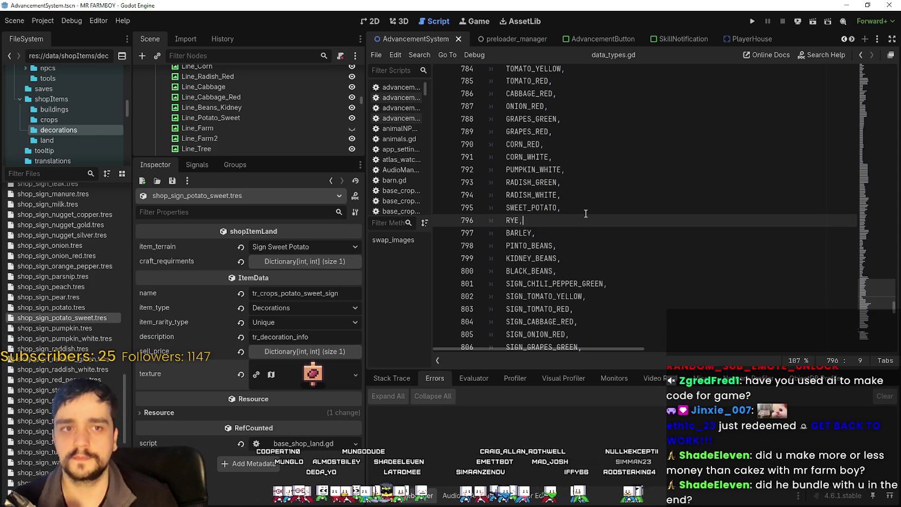
scroll(69, 270, up, 2)
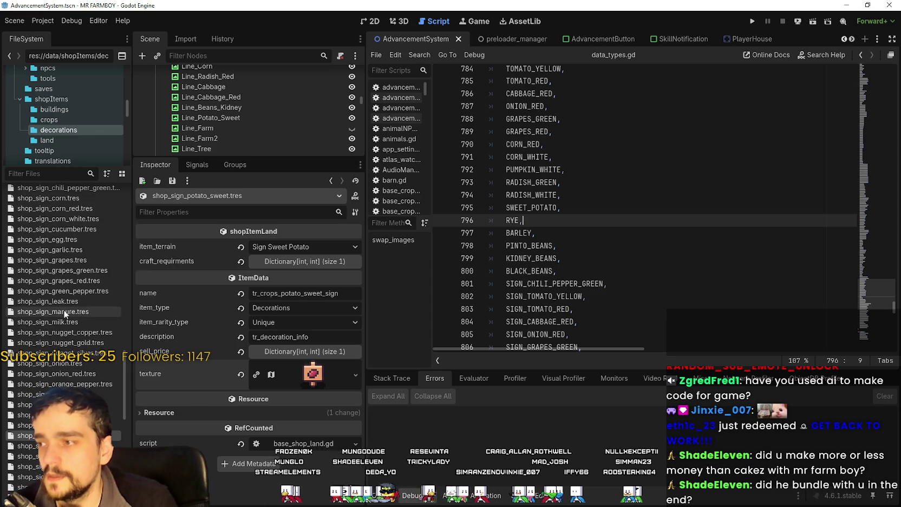
scroll(73, 382, down, 4)
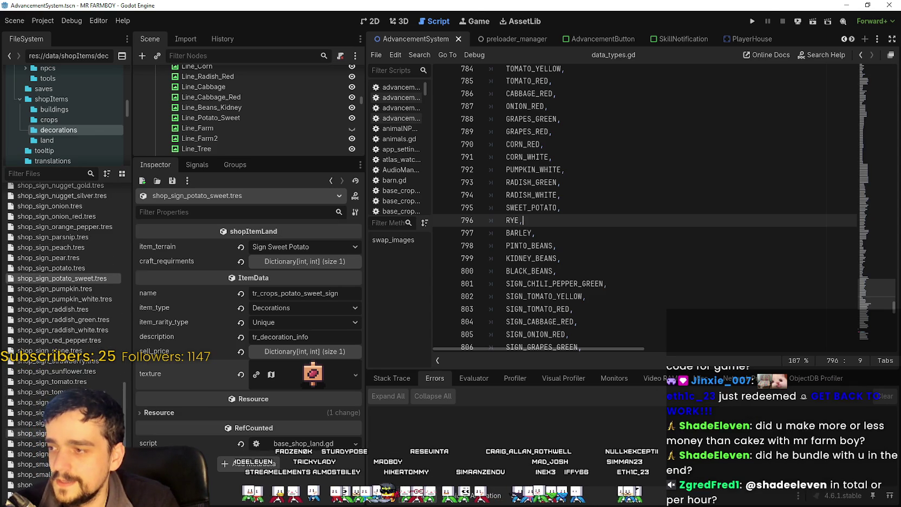
scroll(64, 282, down, 5)
scroll(63, 271, down, 4)
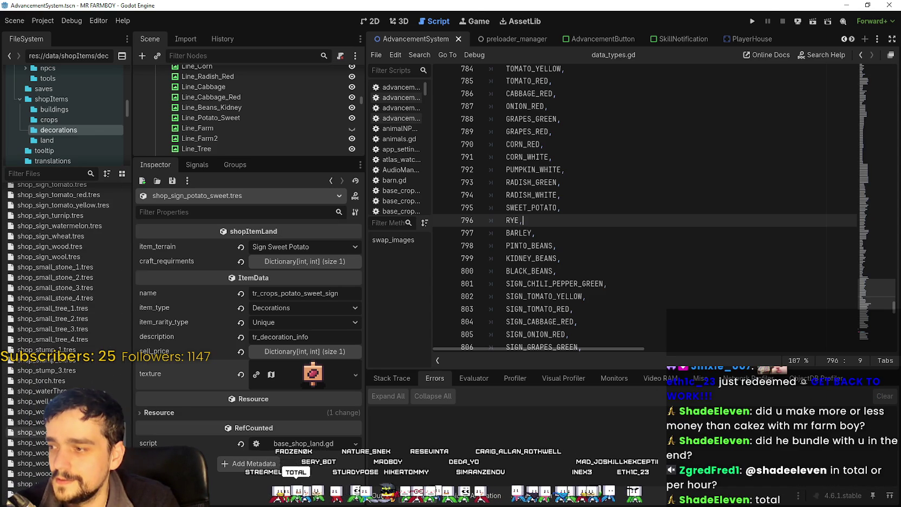
click(74, 237)
right_click(73, 236)
right_click(61, 236)
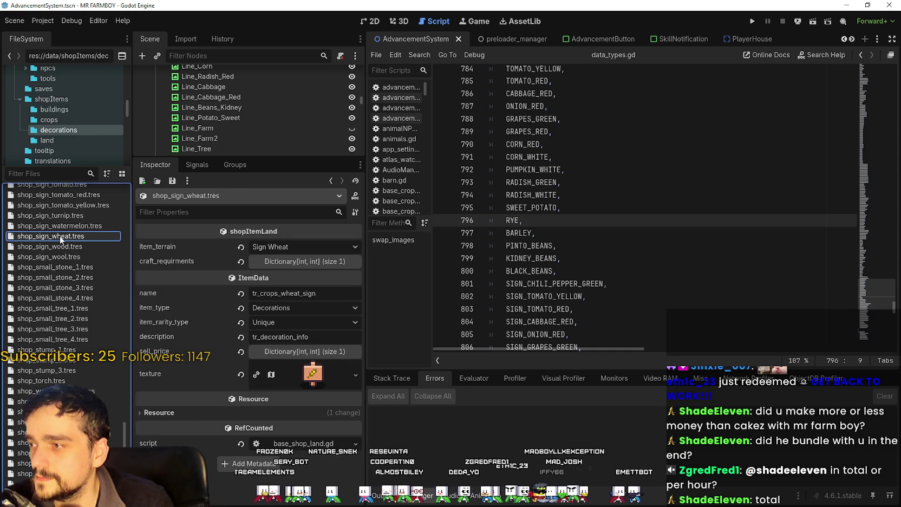
right_click(60, 237)
Duplicate the wheat sign as shop_sign_rye.tres
click(95, 344)
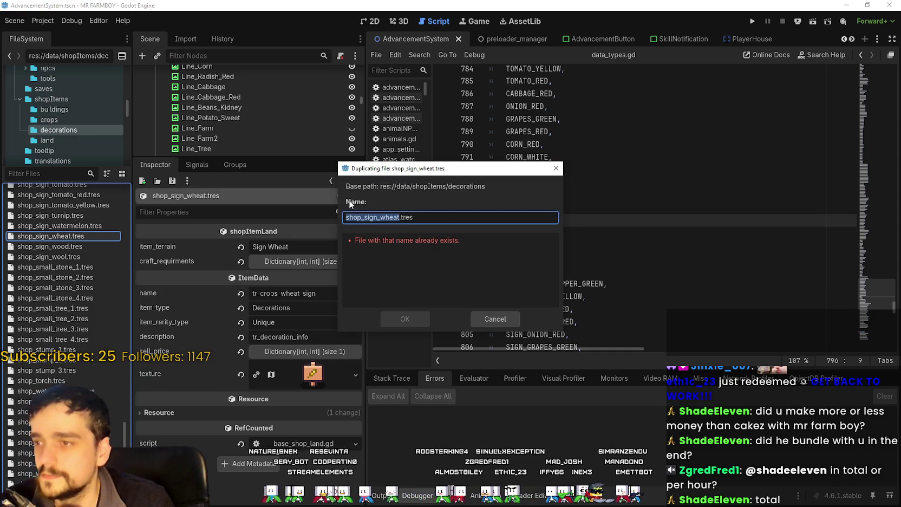
click(398, 217)
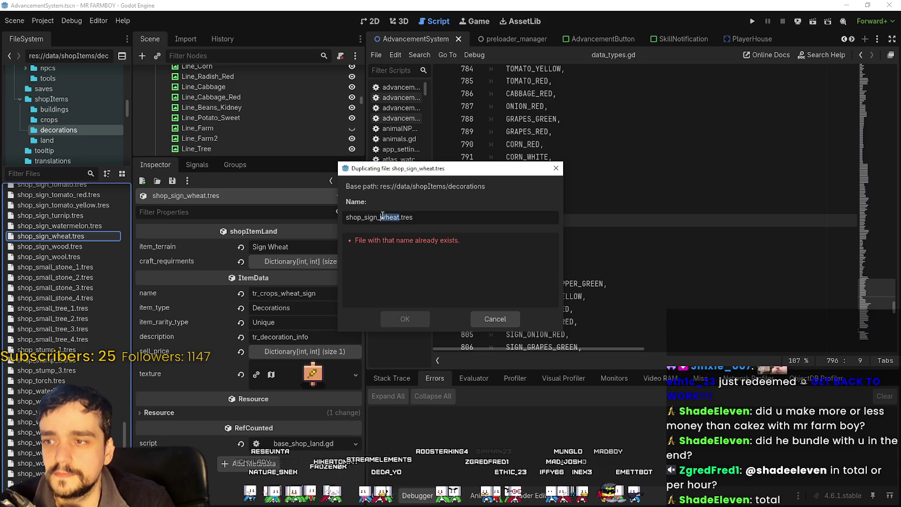
text(rye)
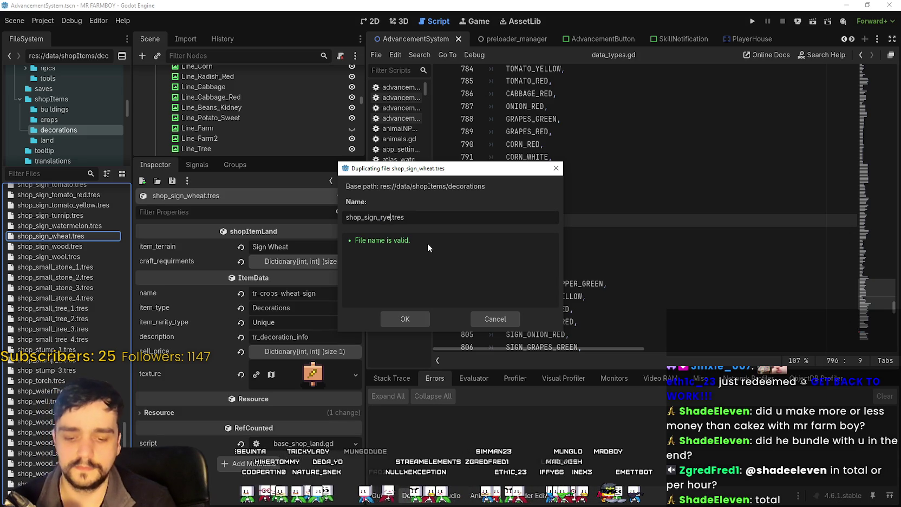
key(Return)
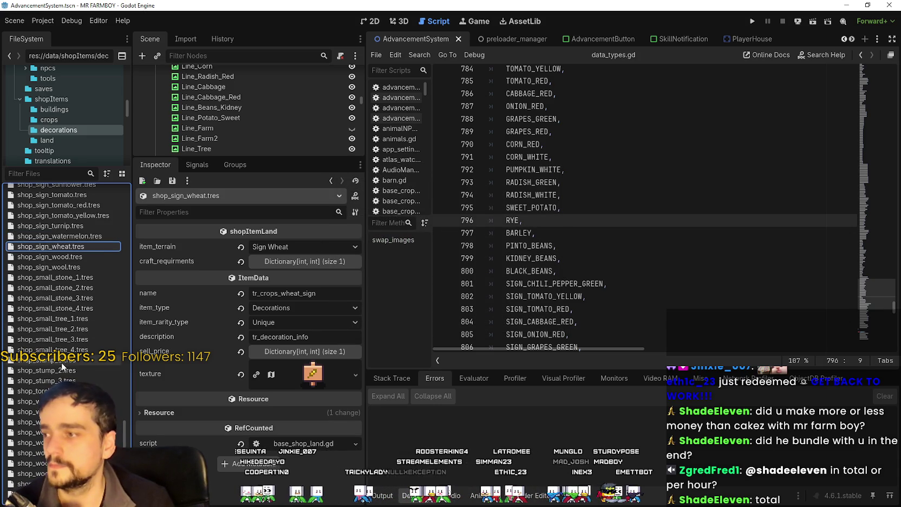
scroll(88, 370, up, 10)
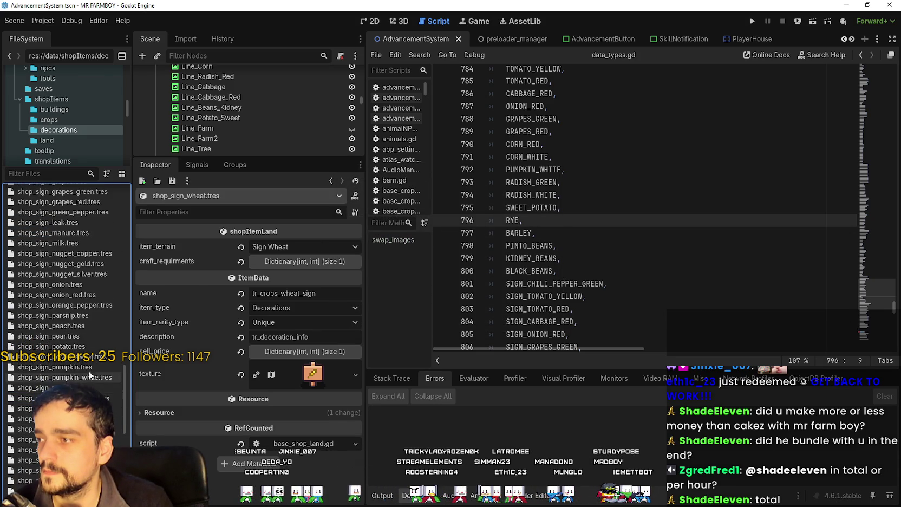
scroll(84, 294, up, 2)
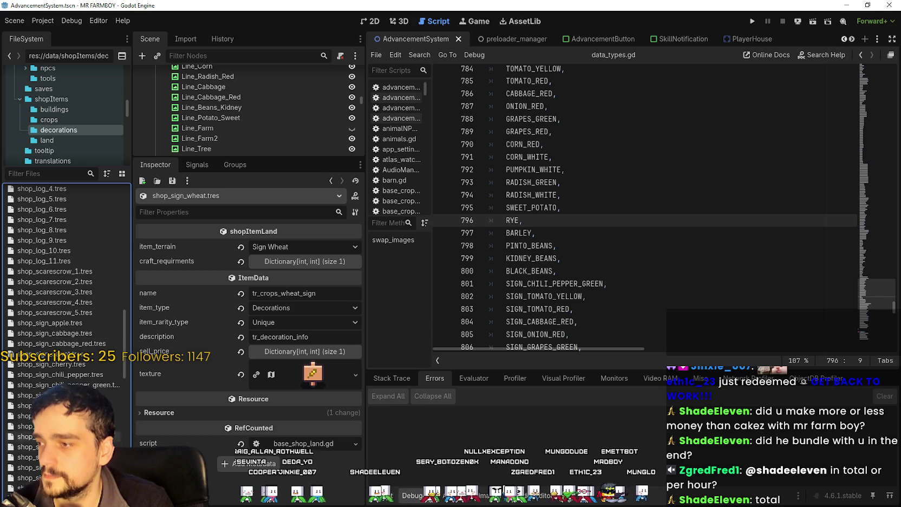
scroll(81, 298, down, 7)
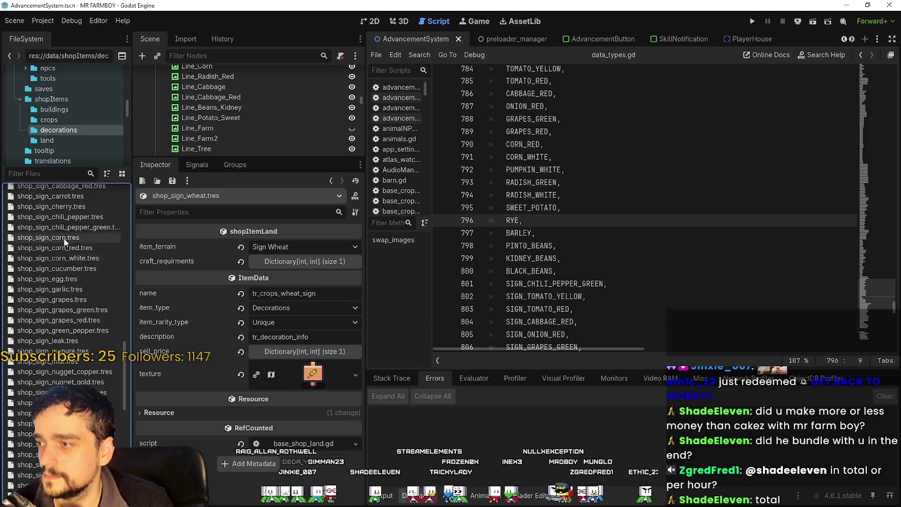
scroll(82, 252, down, 5)
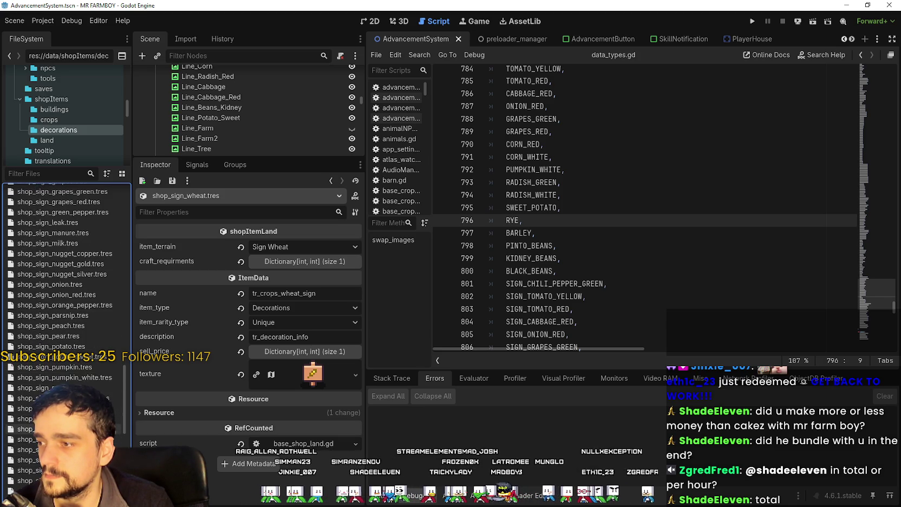
Give shop_sign_rye.tres the Sign Rye terrain and its own unique texture
click(25, 429)
click(288, 247)
scroll(303, 184, down, 10)
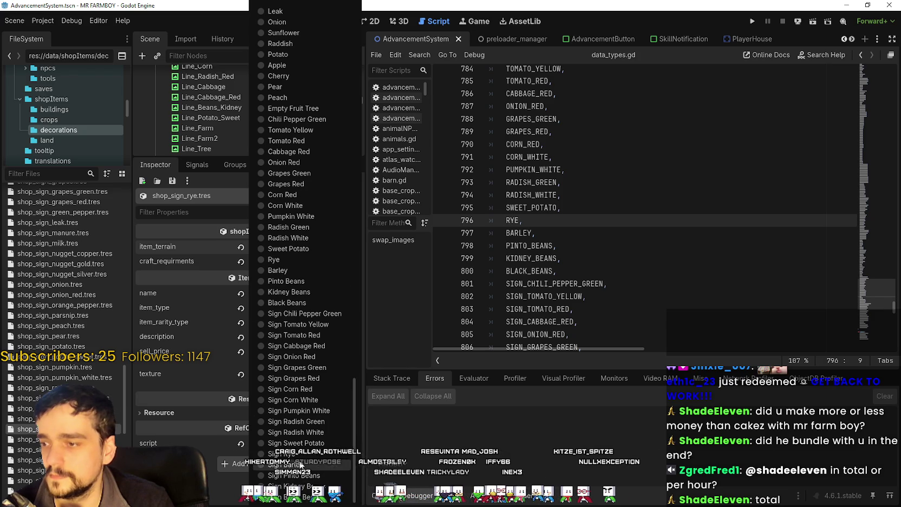
click(295, 453)
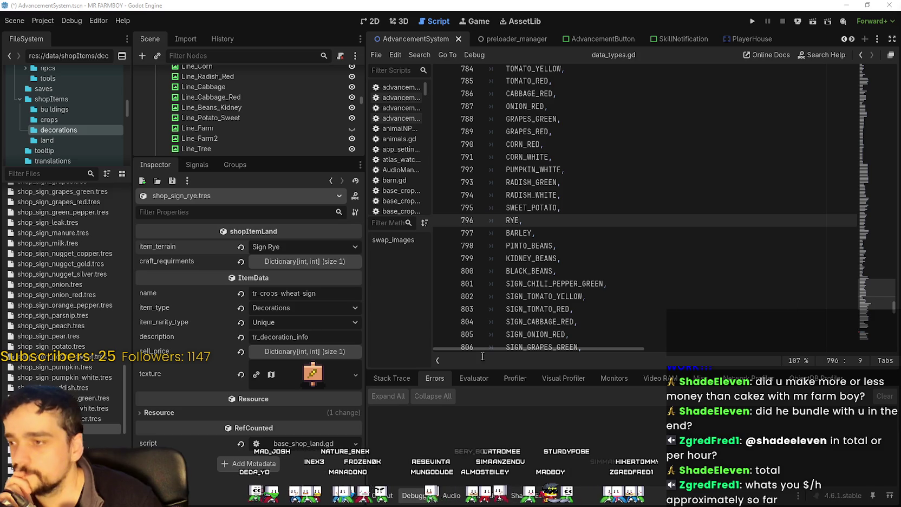
click(261, 246)
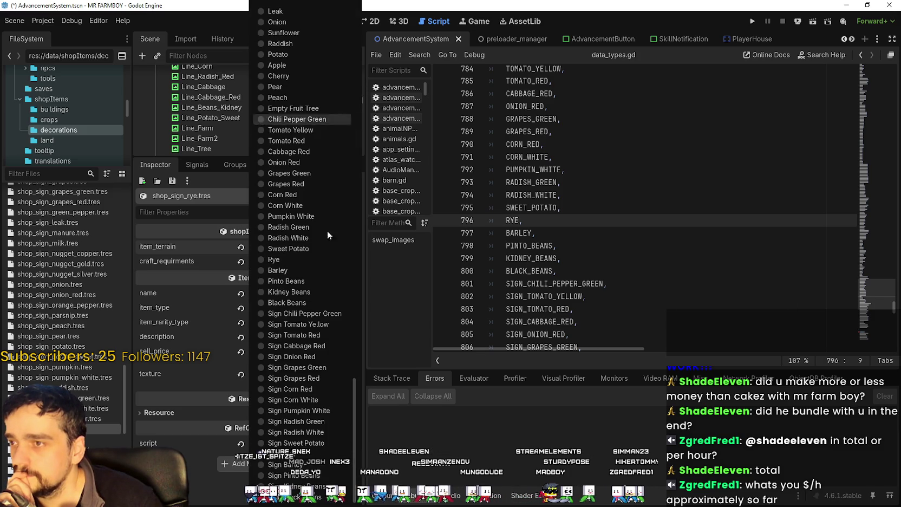
click(312, 454)
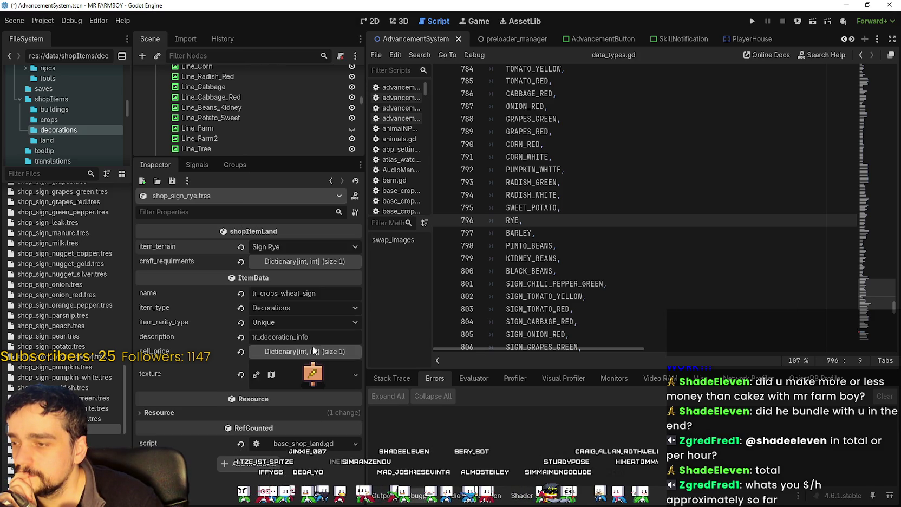
click(258, 374)
text(ry)
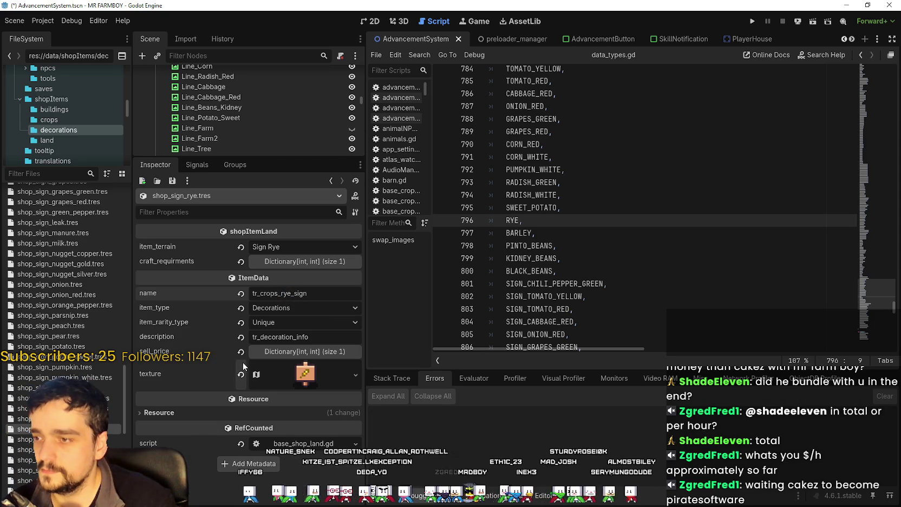
Set the rye sign texture region to the 16×16 tile at 912, 736, then save the scene
click(294, 379)
click(252, 347)
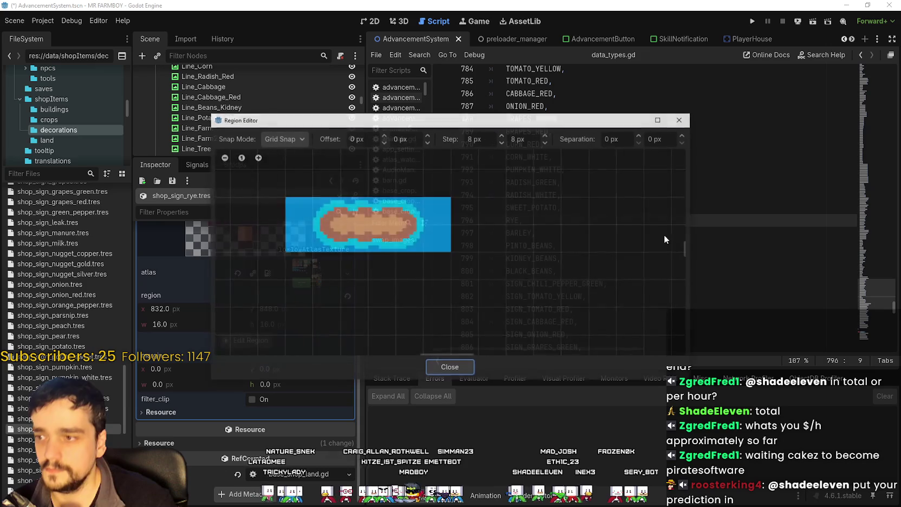
scroll(663, 235, down, 5)
scroll(510, 185, down, 3)
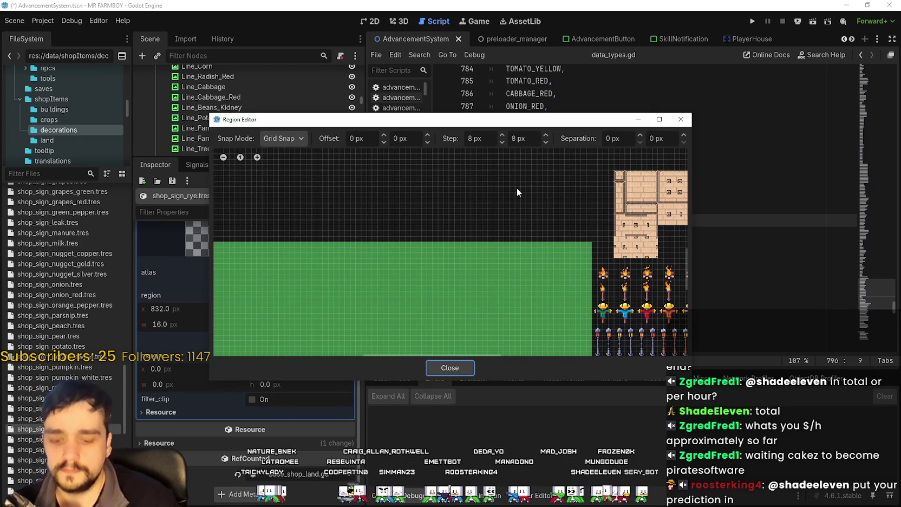
drag(532, 213, 417, 203)
scroll(558, 255, up, 5)
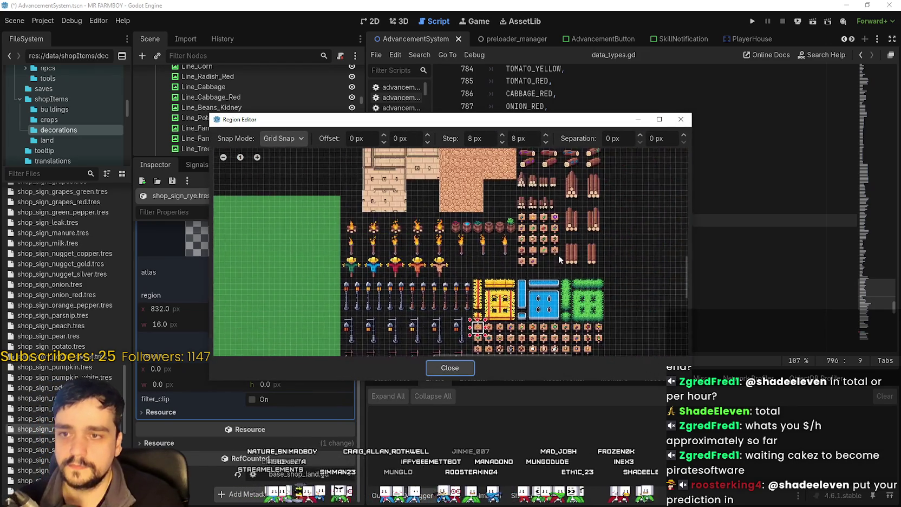
scroll(548, 270, up, 1)
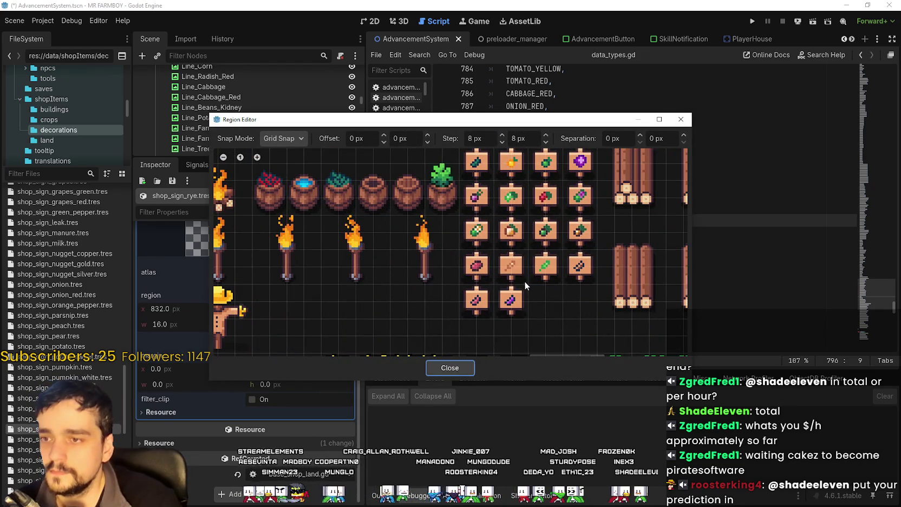
click(524, 282)
click(455, 368)
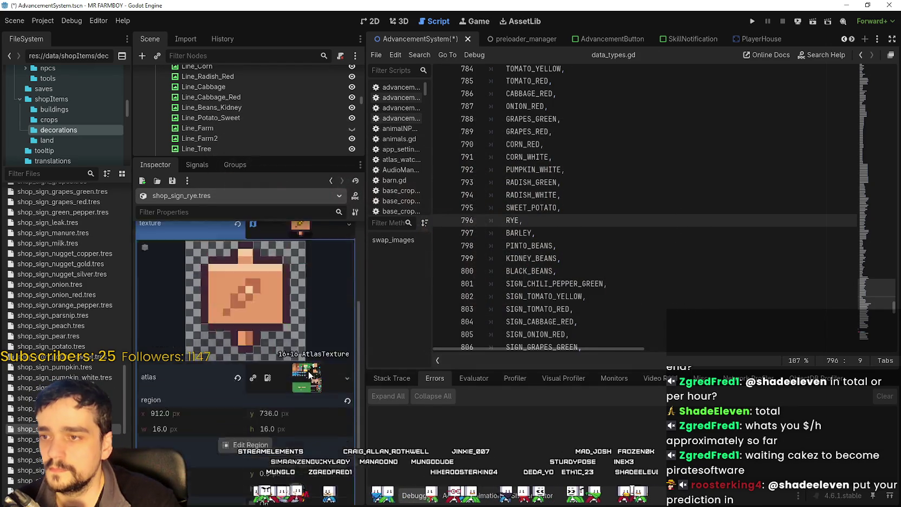
scroll(313, 339, up, 5)
click(313, 339)
key(ctrl+s)
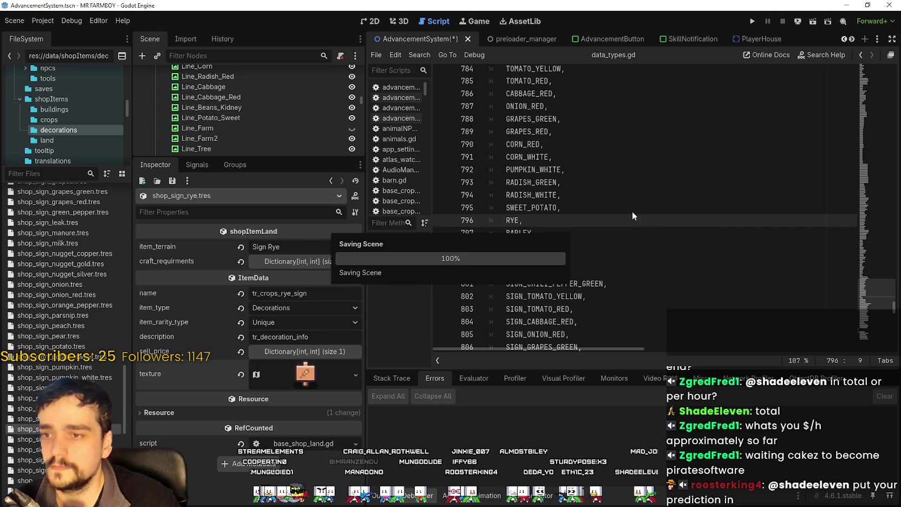
Duplicate shop_sign_rye.tres as shop_sign_barley.tres
double_click(528, 234)
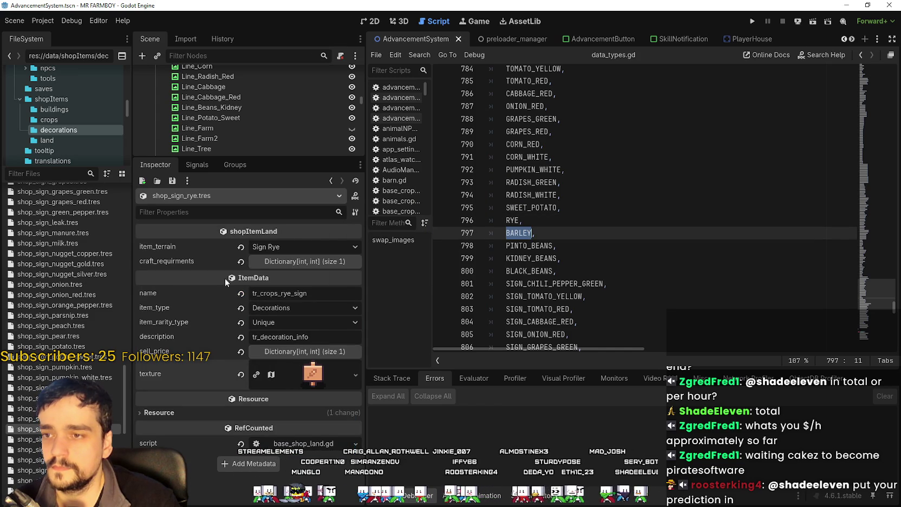
right_click(54, 429)
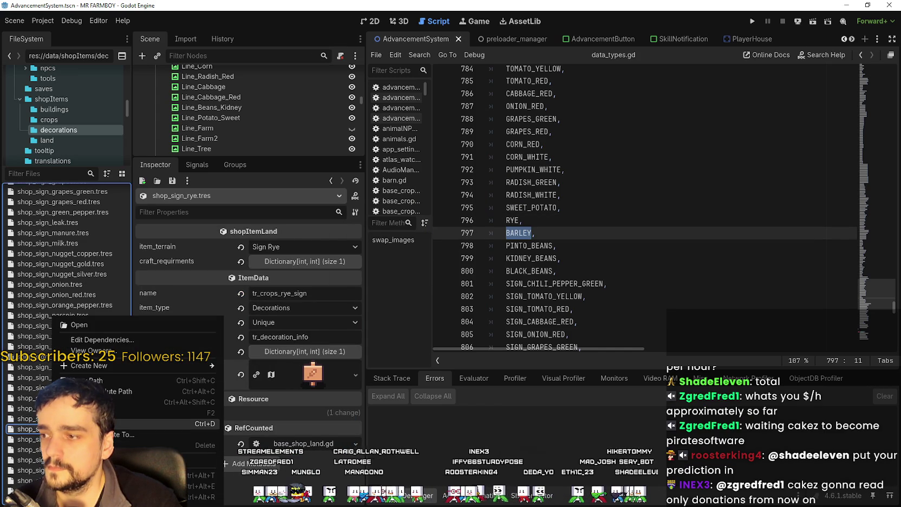
click(119, 423)
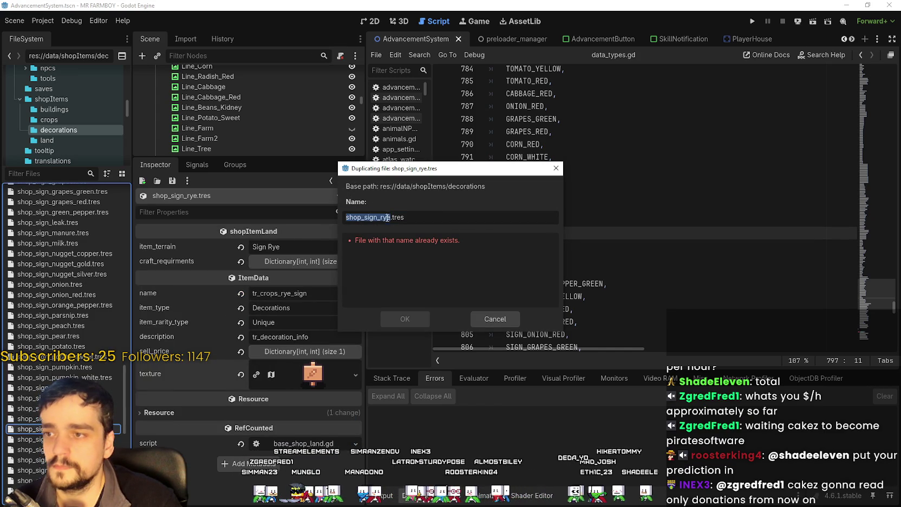
double_click(385, 217)
drag(409, 182, 287, 133)
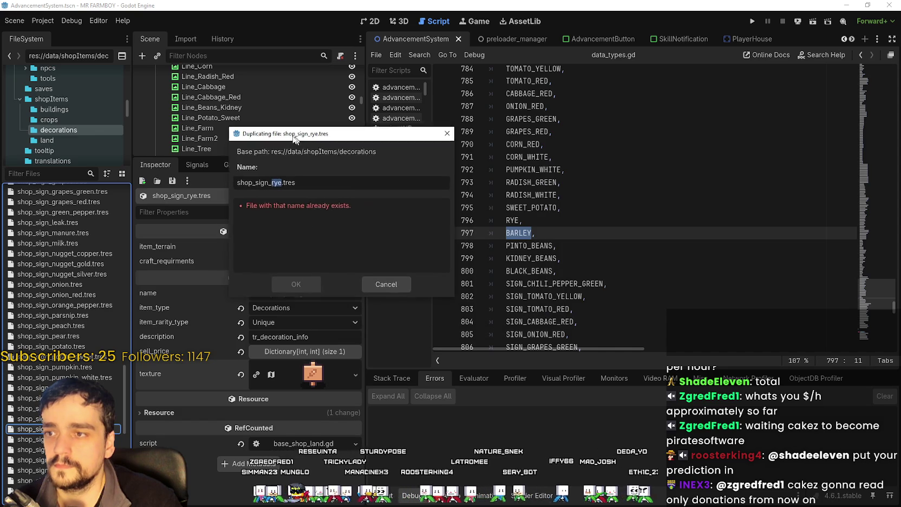
text(barley)
key(Return)
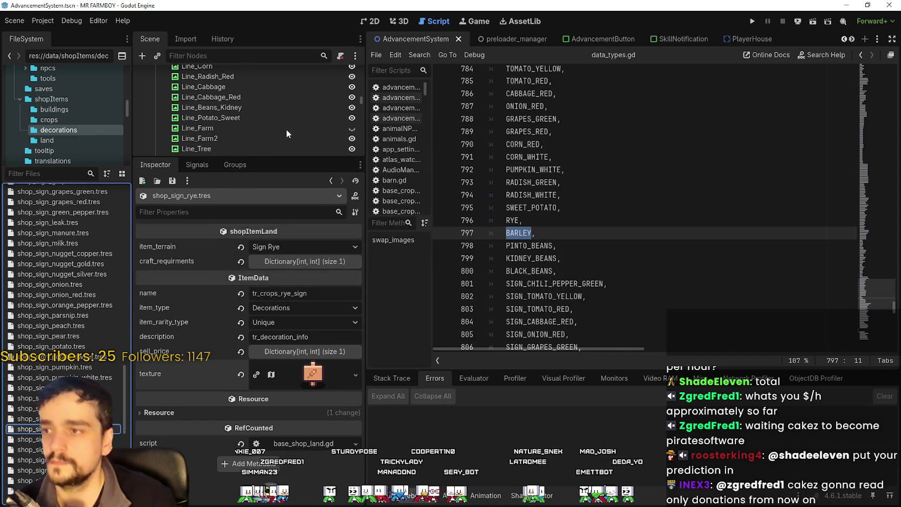
scroll(92, 378, up, 6)
scroll(88, 331, up, 3)
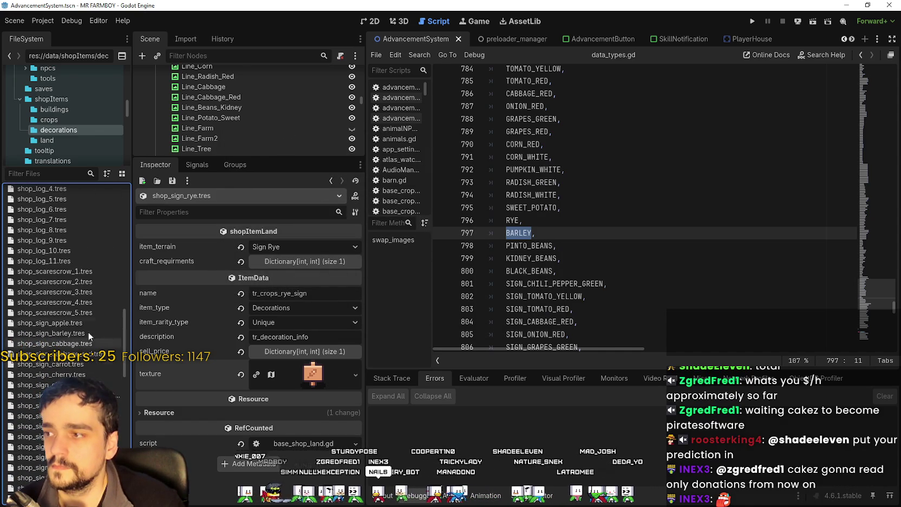
Set the barley sign's item_terrain to Sign Barley and rename it tr_crops_barley_sign
click(74, 331)
click(325, 246)
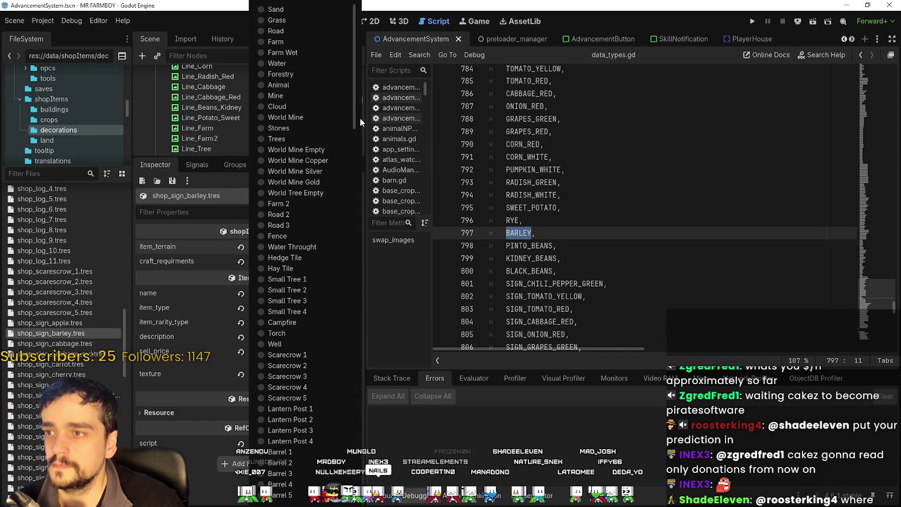
drag(356, 119, 357, 433)
click(307, 464)
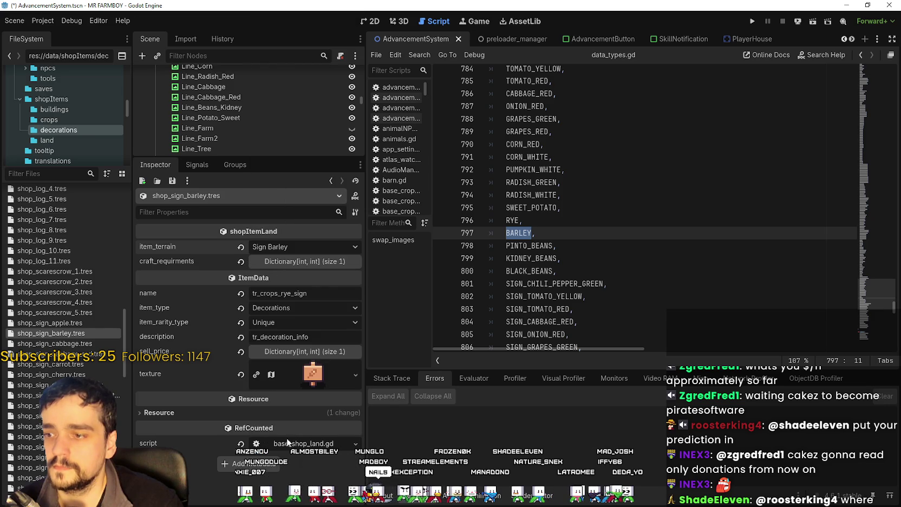
double_click(283, 293)
text(barley)
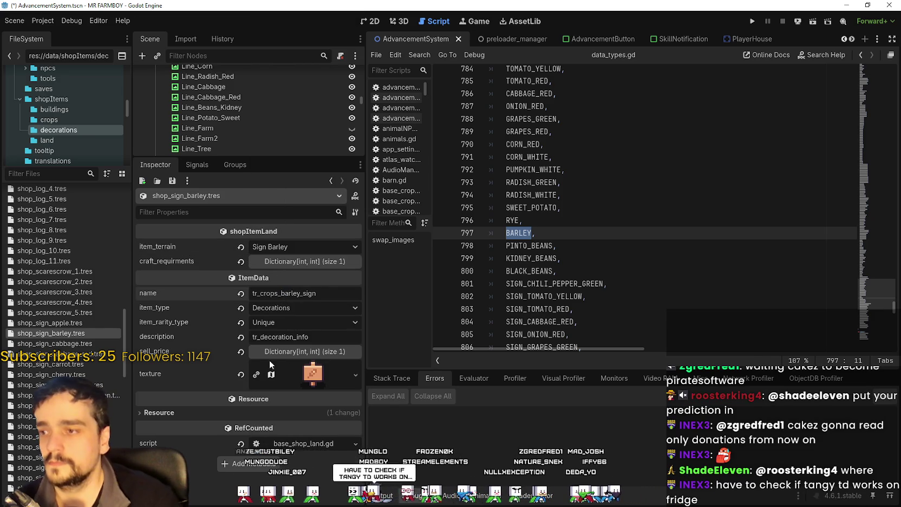
click(298, 377)
scroll(271, 387, down, 5)
Set the barley sign texture to the green sign tile, save, and switch to the Tangy TD notes
click(261, 389)
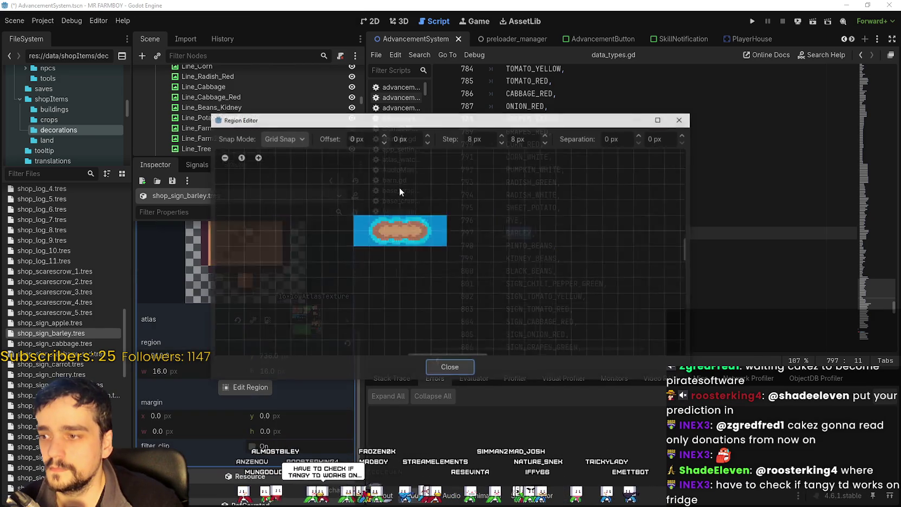
scroll(399, 186, down, 2)
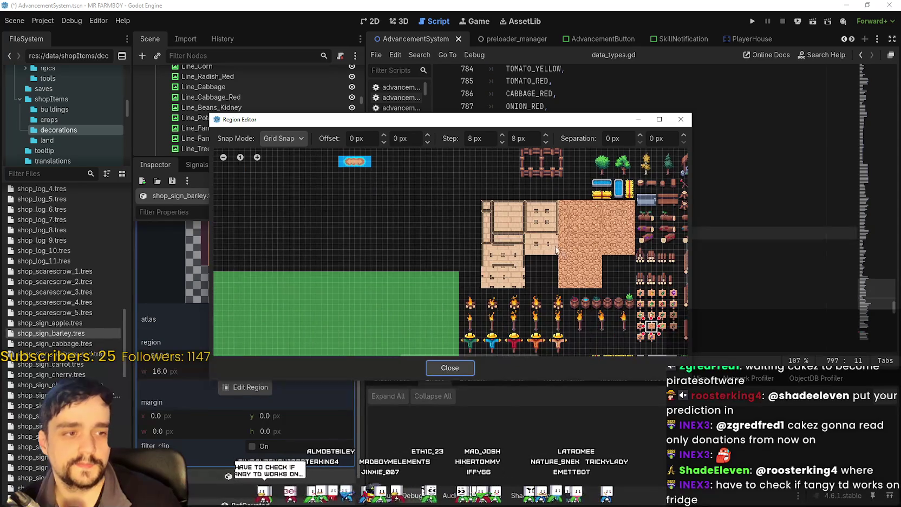
scroll(557, 255, up, 2)
scroll(601, 279, down, 2)
scroll(542, 281, up, 3)
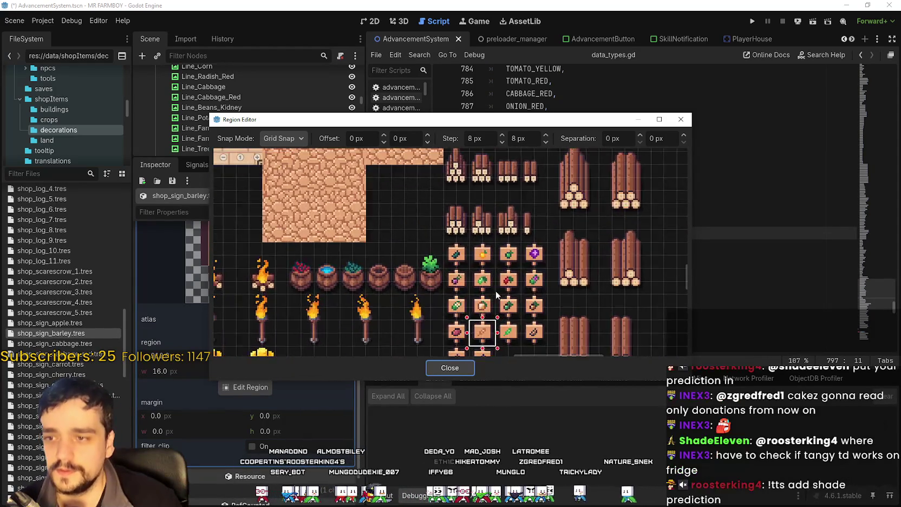
scroll(495, 291, up, 2)
scroll(561, 254, up, 4)
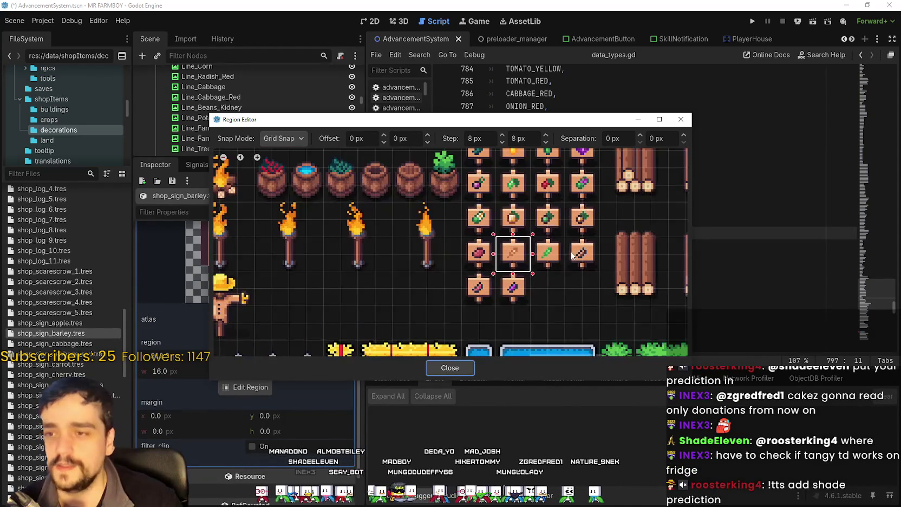
mouse_move(558, 272)
mouse_down()
mouse_move(532, 246)
mouse_move(534, 234)
mouse_move(518, 253)
mouse_up()
click(449, 368)
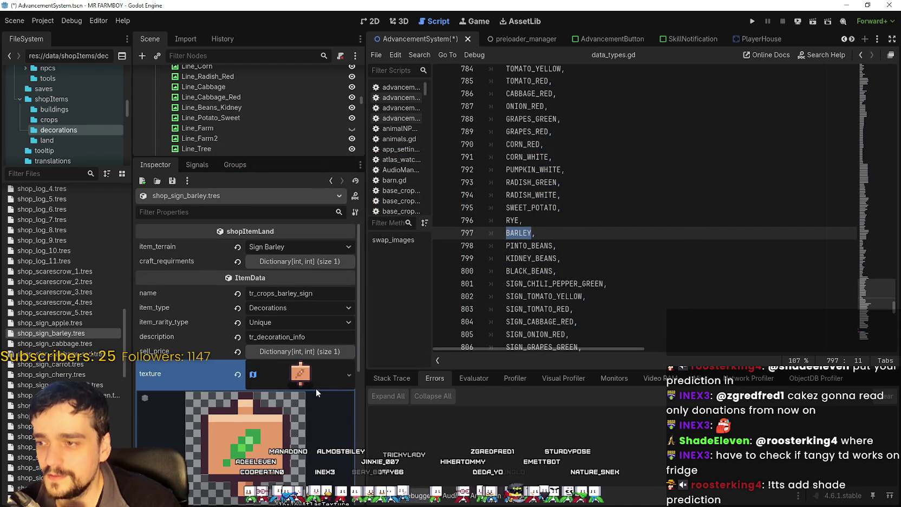
click(316, 388)
key(ctrl+s)
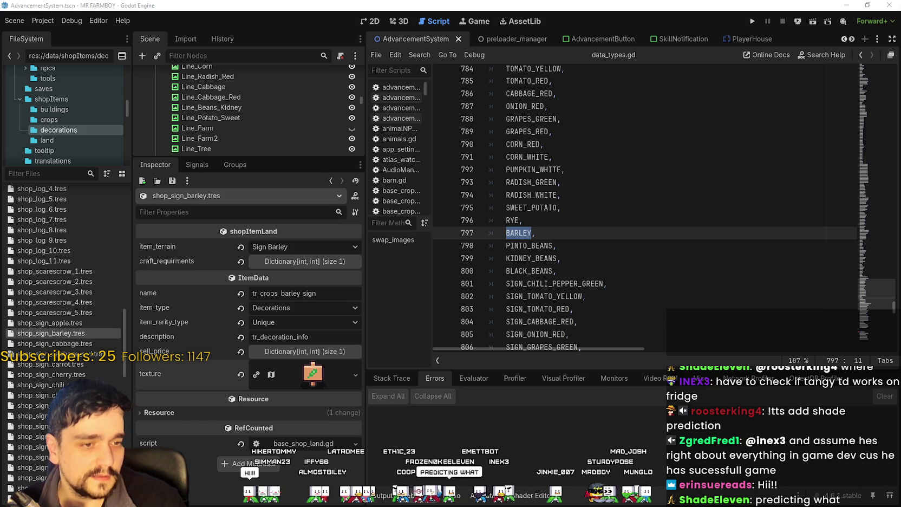
key(alt+Tab)
key(alt+Tab)
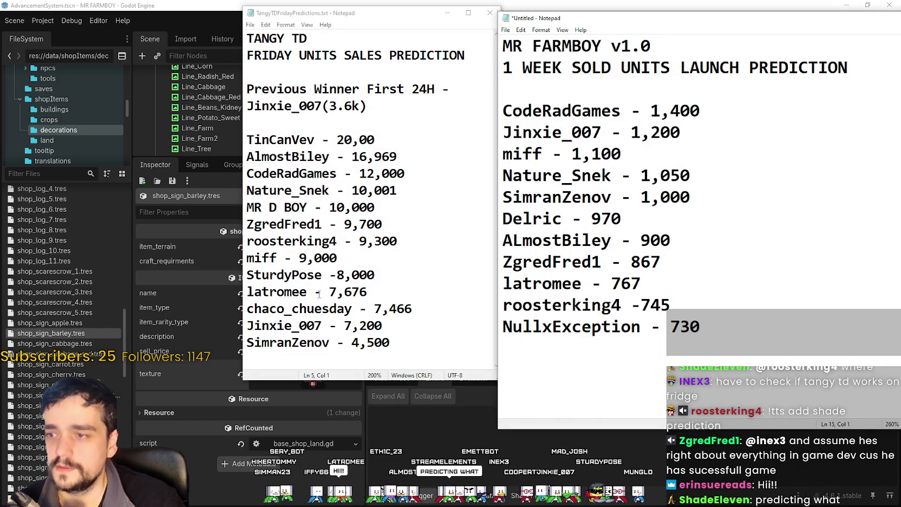
Select the title lines in the Tangy TD and MR FARMBOY prediction lists
key(alt+Tab)
click(403, 340)
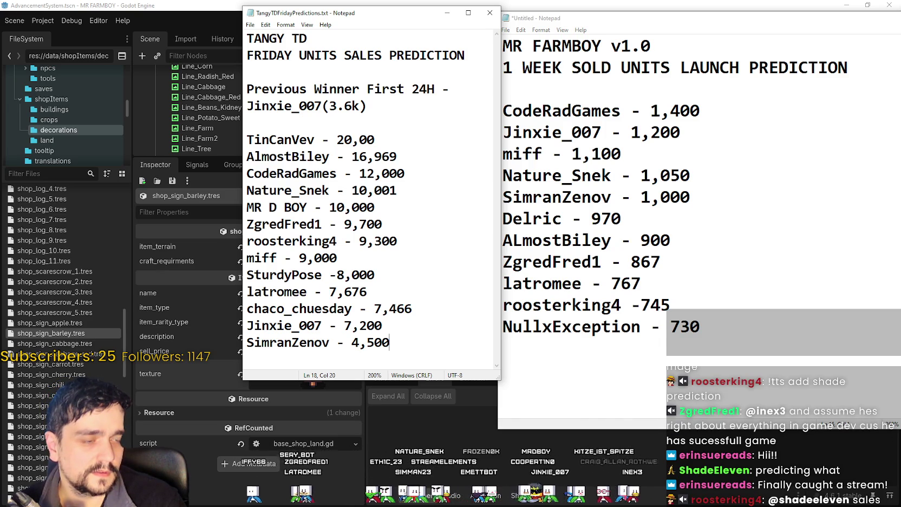
key(alt+Tab)
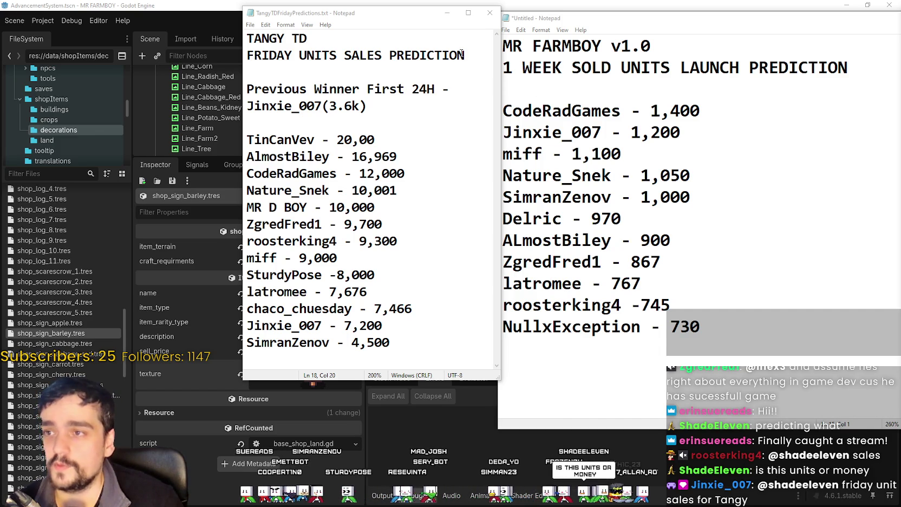
mouse_move(461, 53)
mouse_down()
mouse_move(248, 54)
mouse_move(242, 47)
mouse_up()
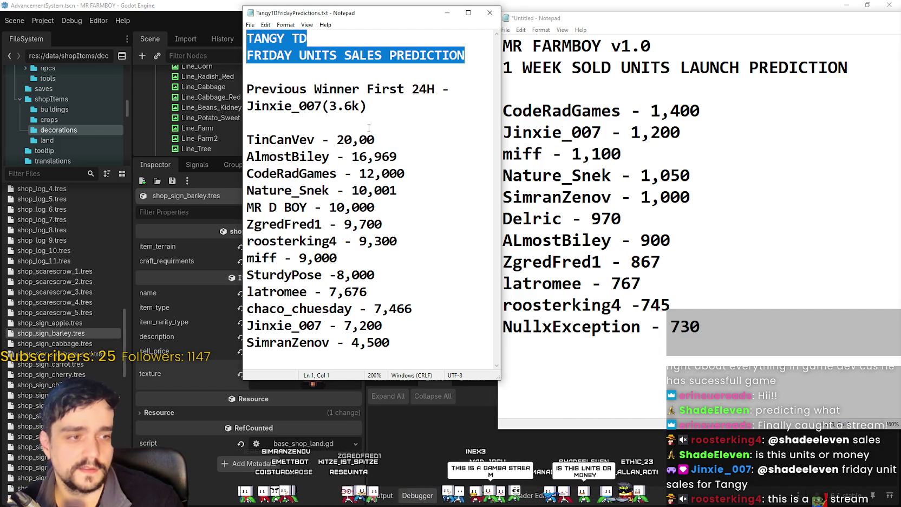
drag(398, 157, 246, 89)
click(654, 132)
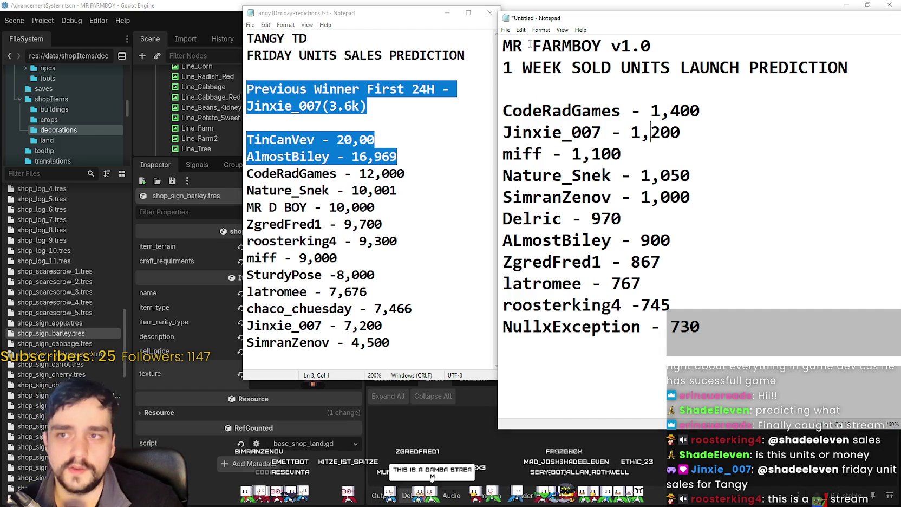
shift+click(736, 54)
click(844, 60)
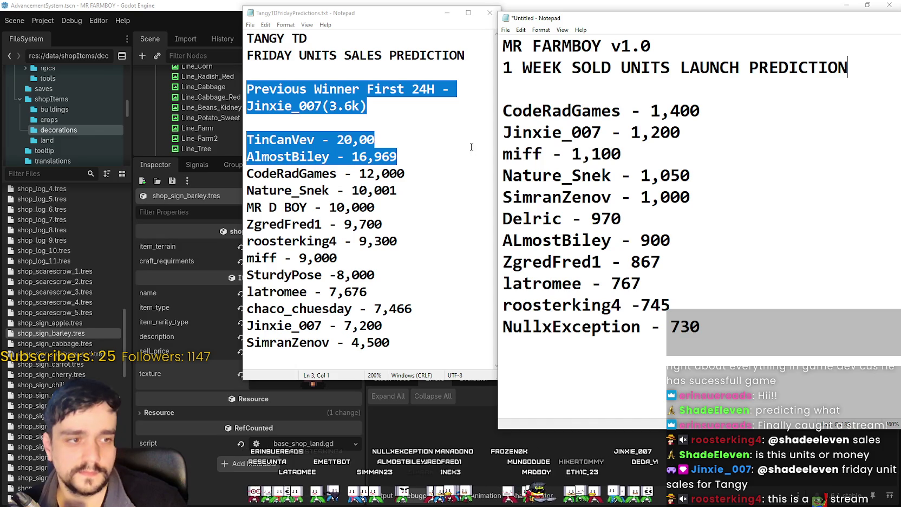
Select various entry lines in the Tangy TD list
click(402, 157)
drag(398, 190, 246, 190)
drag(246, 241, 337, 257)
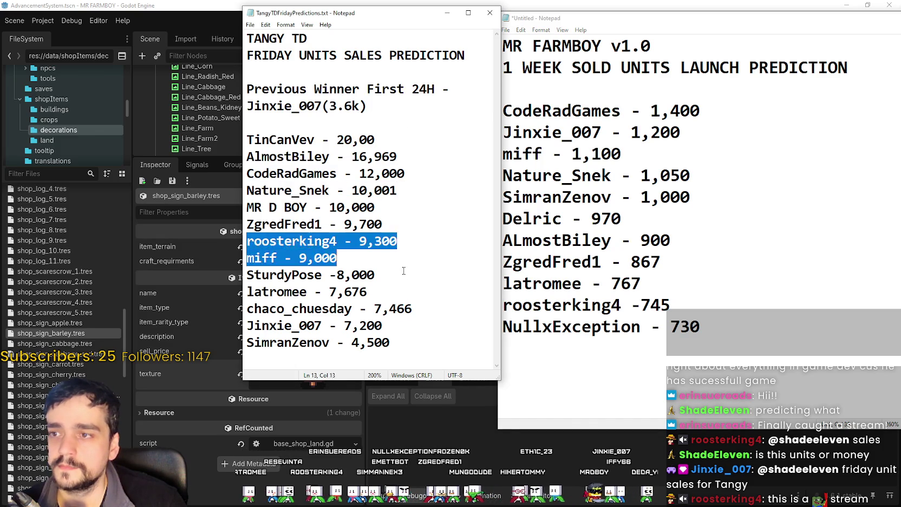
drag(246, 308, 382, 326)
click(406, 336)
drag(381, 209, 383, 179)
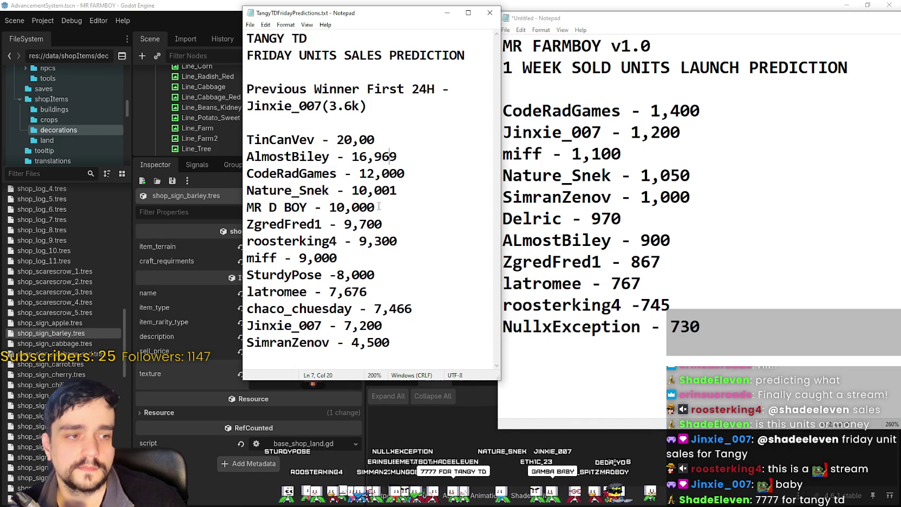
drag(246, 217, 382, 248)
click(387, 157)
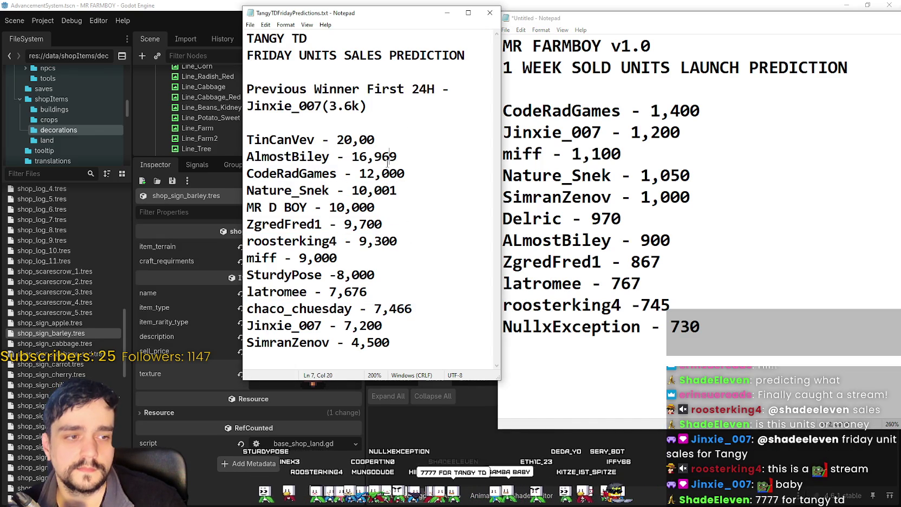
Add a 'ShadeEleven - 7,777' entry below the -8,000 line
click(403, 208)
click(387, 276)
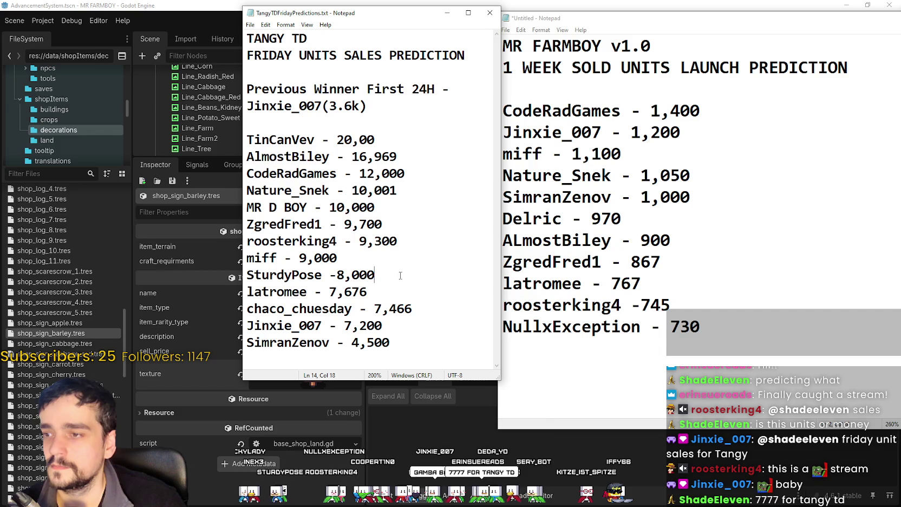
key(Return)
text(ShadeEleven)
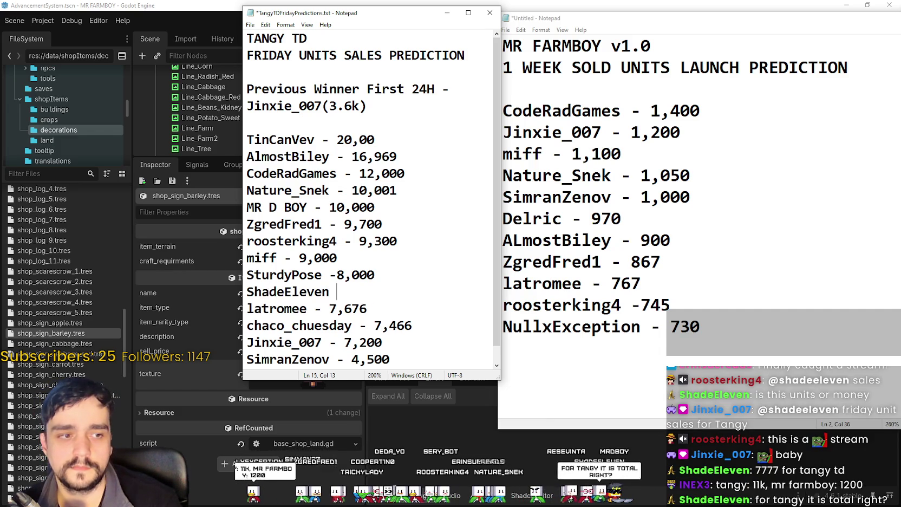
text( - 7,777)
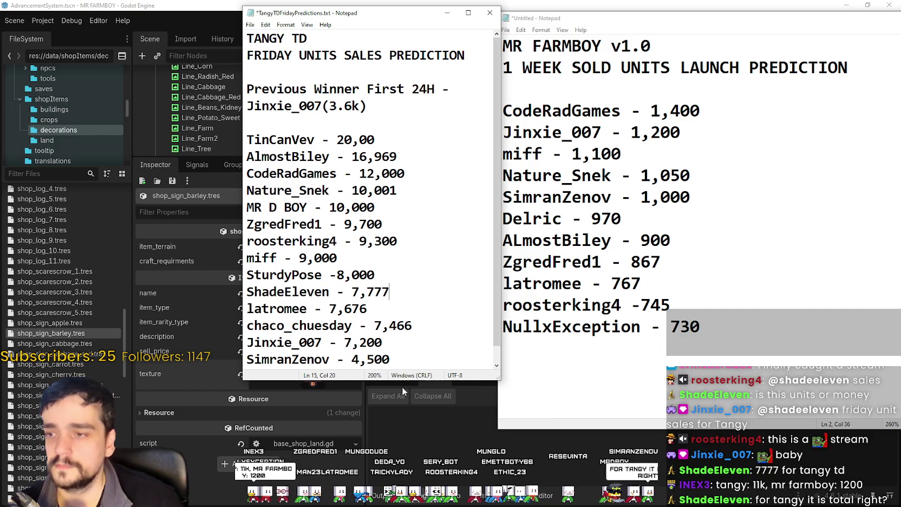
key(super+shift+Up)
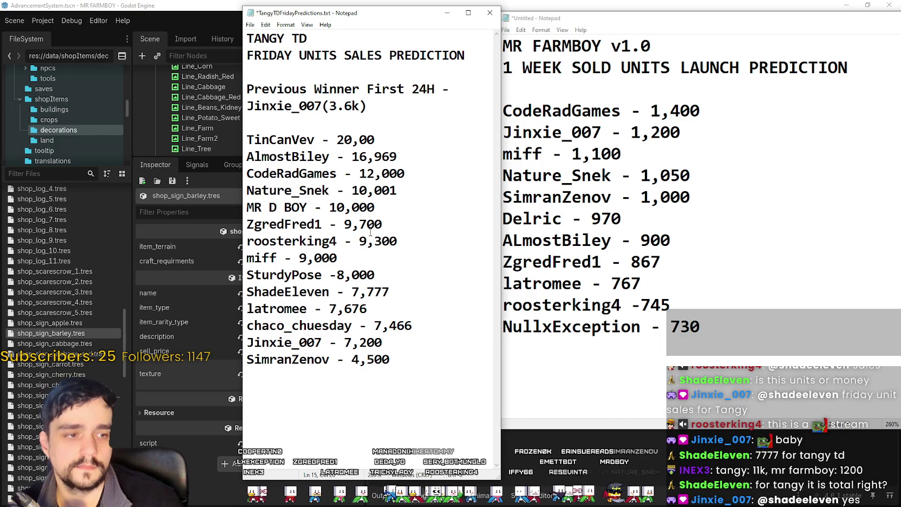
Add an 'INEX3 - 11,000' entry below the 12,000 line
click(405, 174)
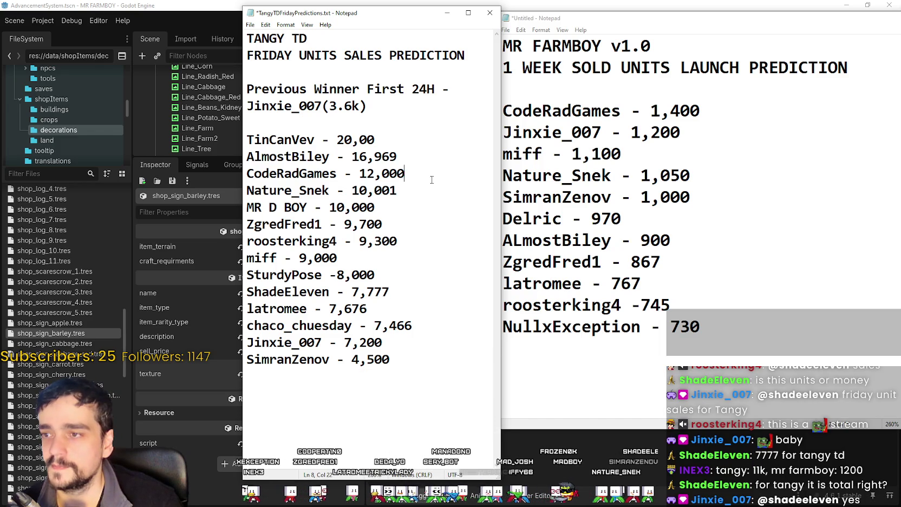
key(Return)
text(INEX3)
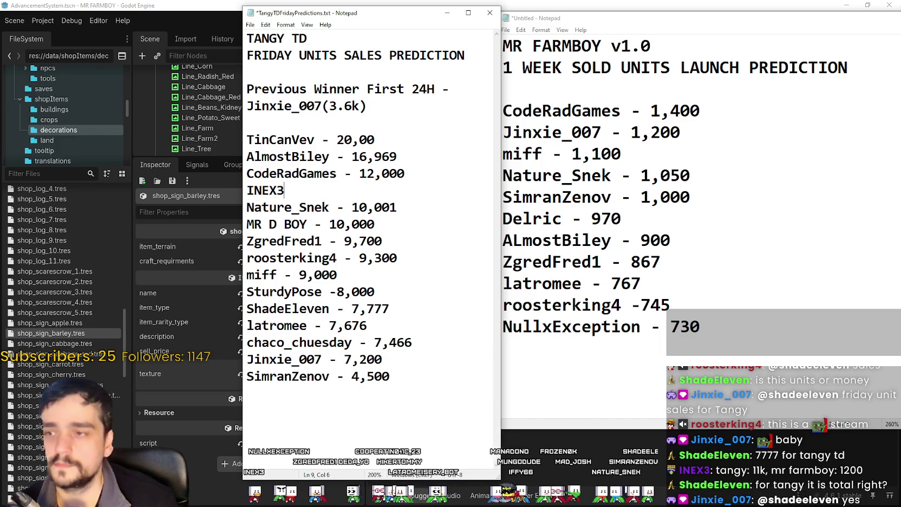
text( - 11,9)
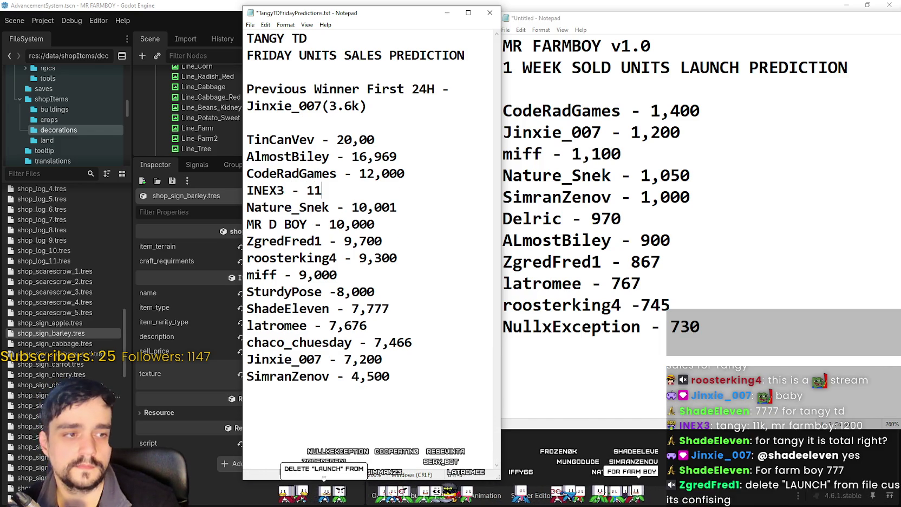
key(BackSpace)
text(000)
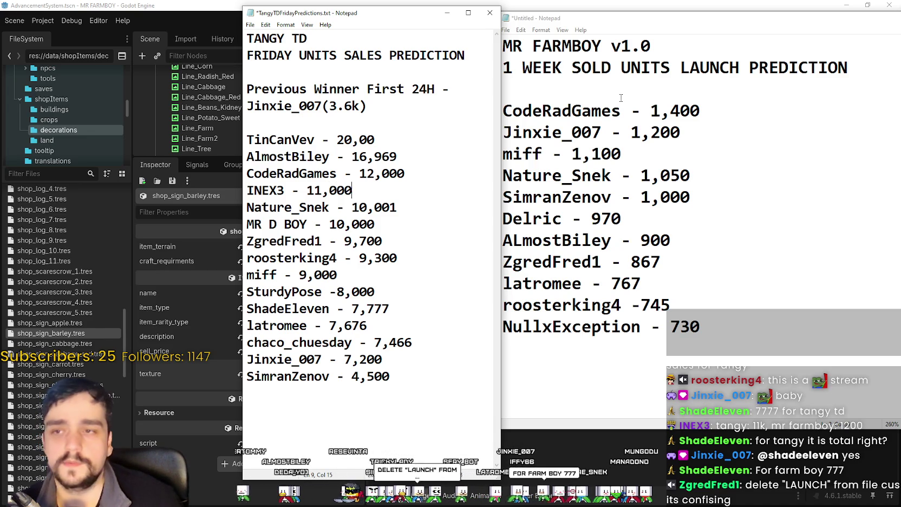
Add an 'INEX3 - 1,201' entry below the 1,400 line in the MR FARMBOY list
click(621, 95)
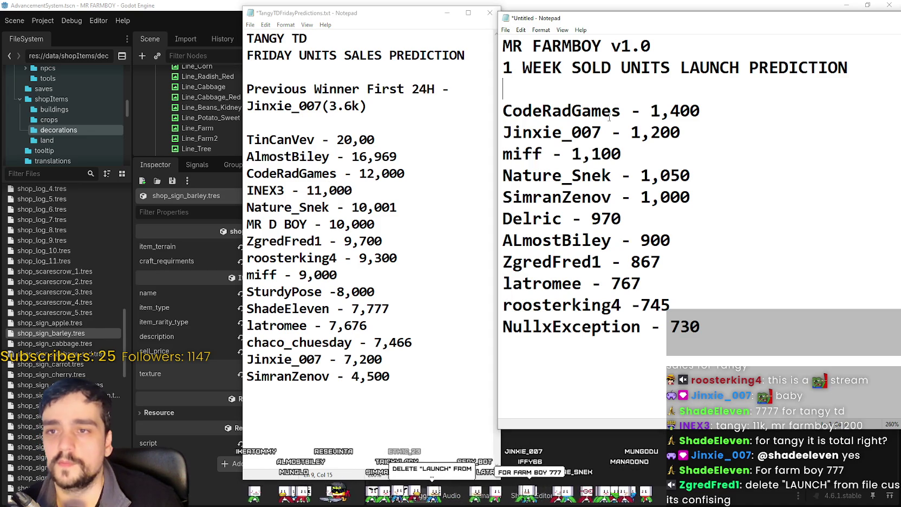
click(754, 115)
key(Return)
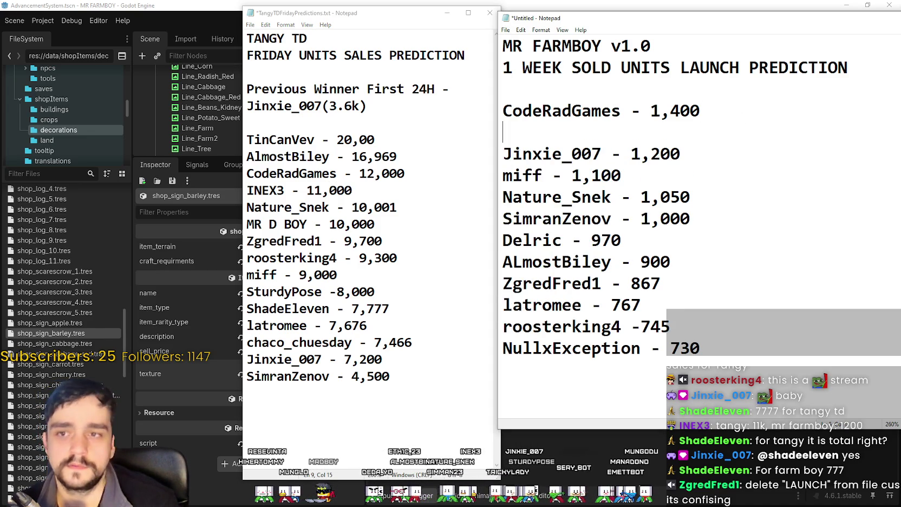
text(INEX)
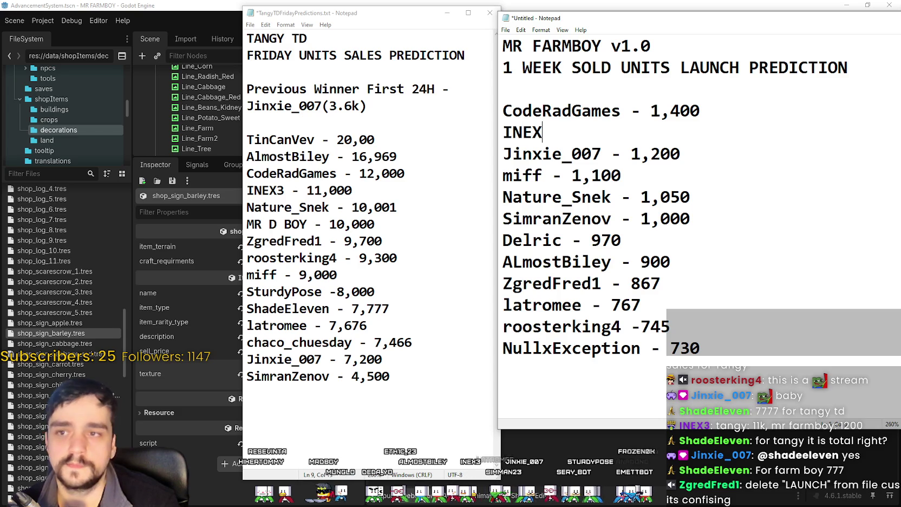
text(3 - 1)
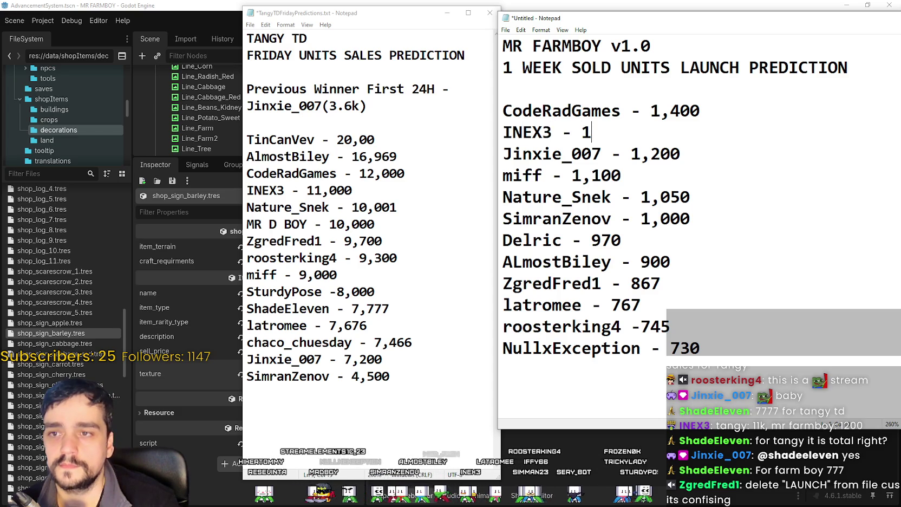
text(,201)
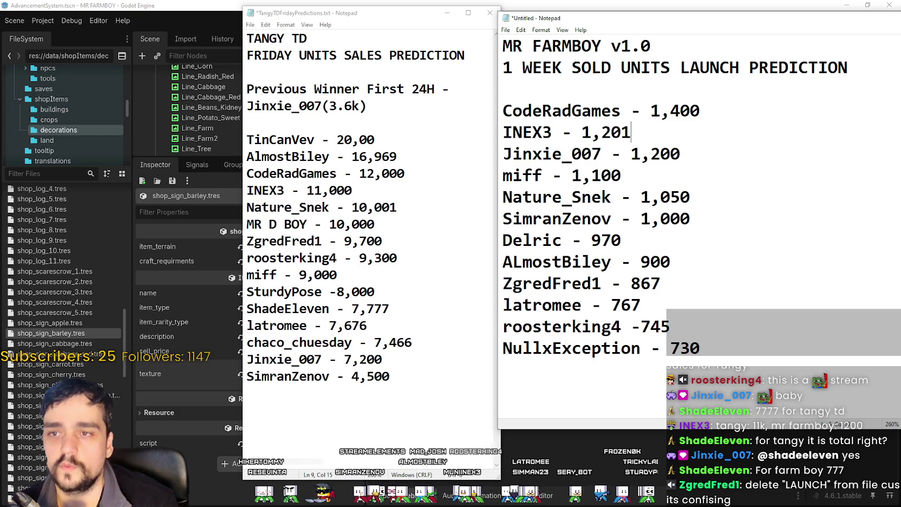
Save the MR FARMBOY list as mrFarmboy1Week.txt
click(795, 169)
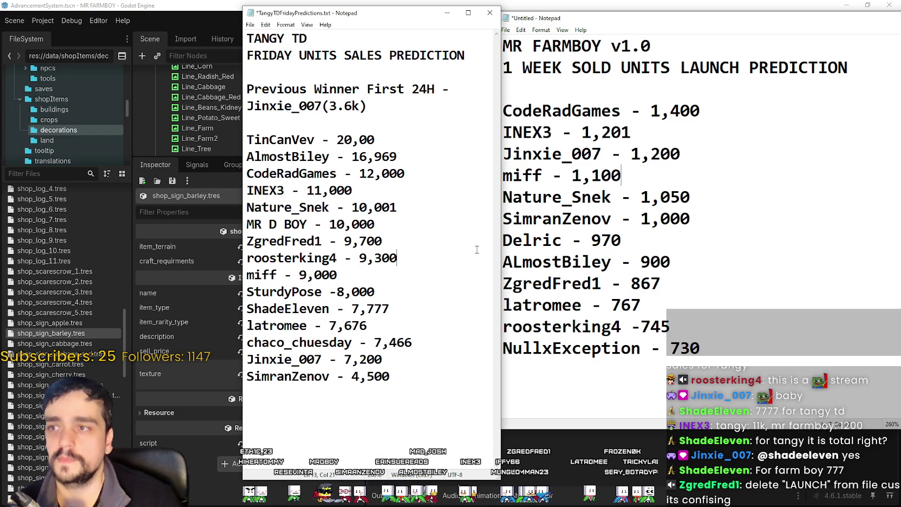
key(ctrl+s)
key(Escape)
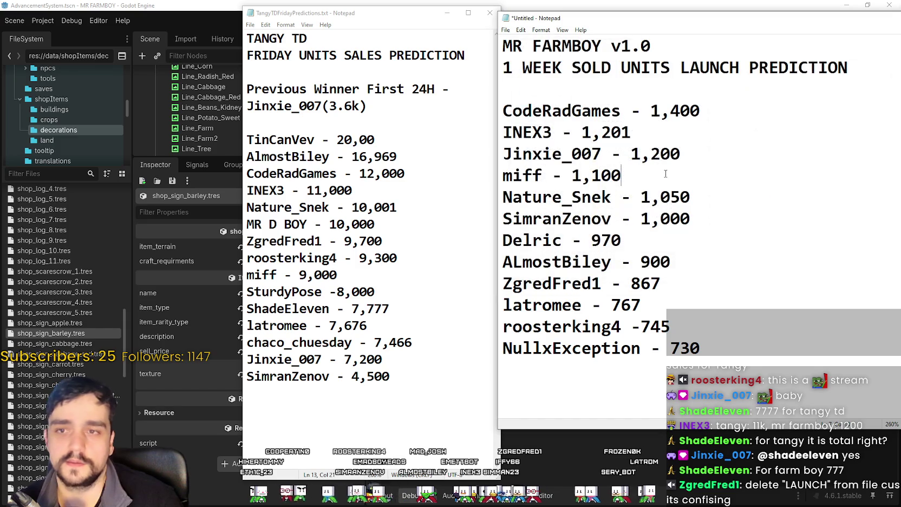
mouse_move(680, 154)
mouse_down()
mouse_move(631, 154)
mouse_move(590, 110)
mouse_up()
click(681, 218)
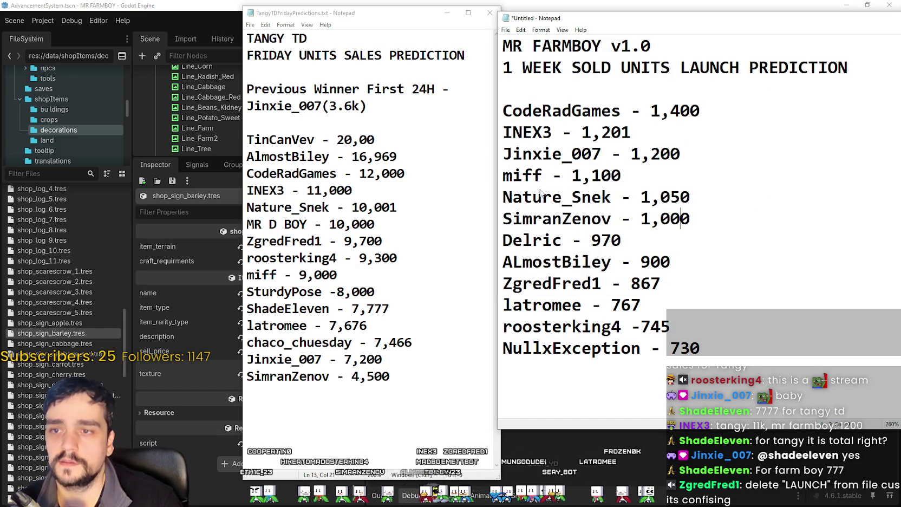
key(ctrl+s)
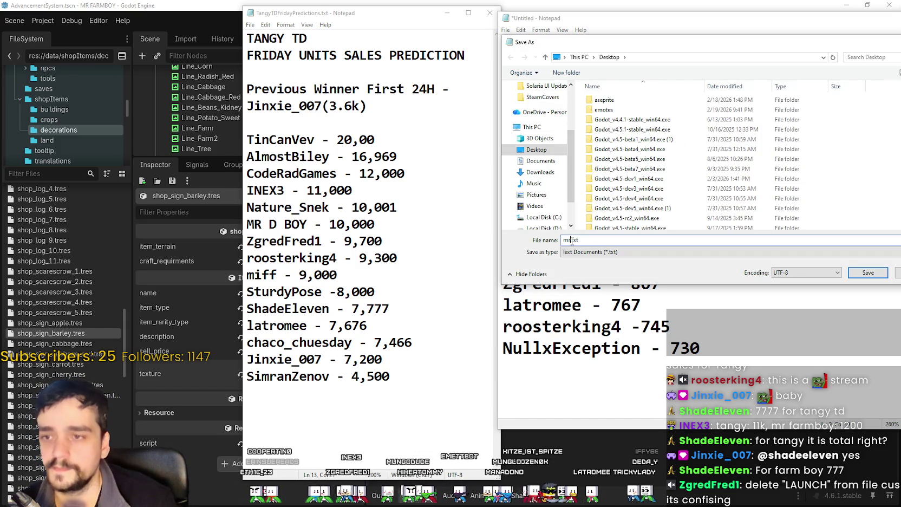
text(farmboy1)
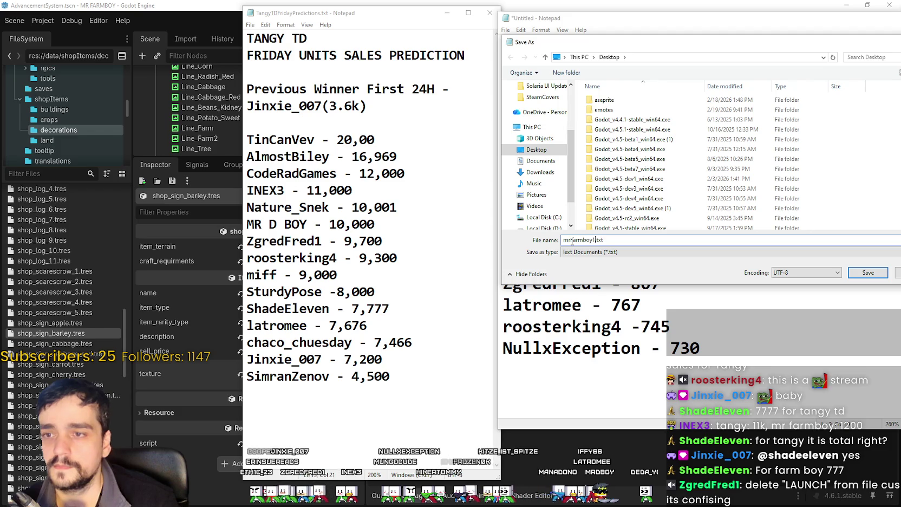
text(Week)
key(Return)
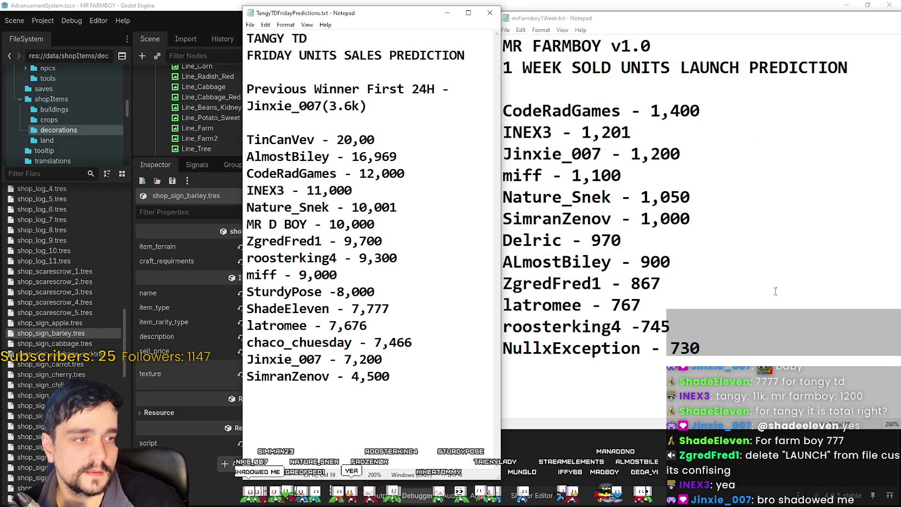
Add a 'ShadeEleven - 777' entry below the 867 line and save the MR FARMBOY list
click(698, 306)
drag(675, 281, 593, 283)
click(684, 269)
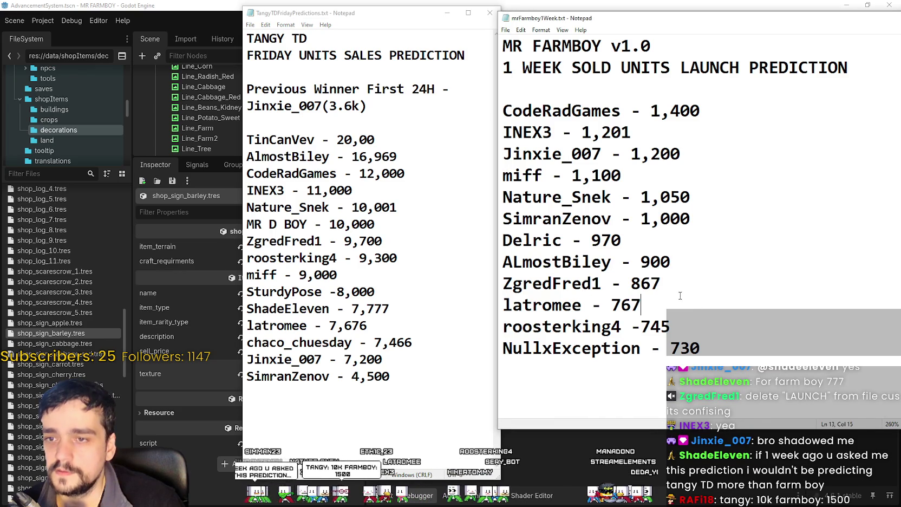
key(Return)
text(ShadeElem)
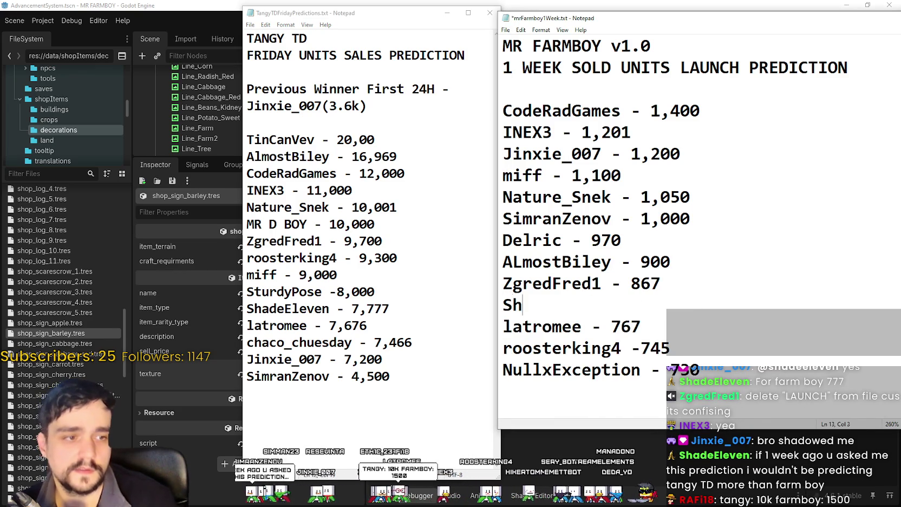
key(BackSpace)
key(BackSpace)
text(even)
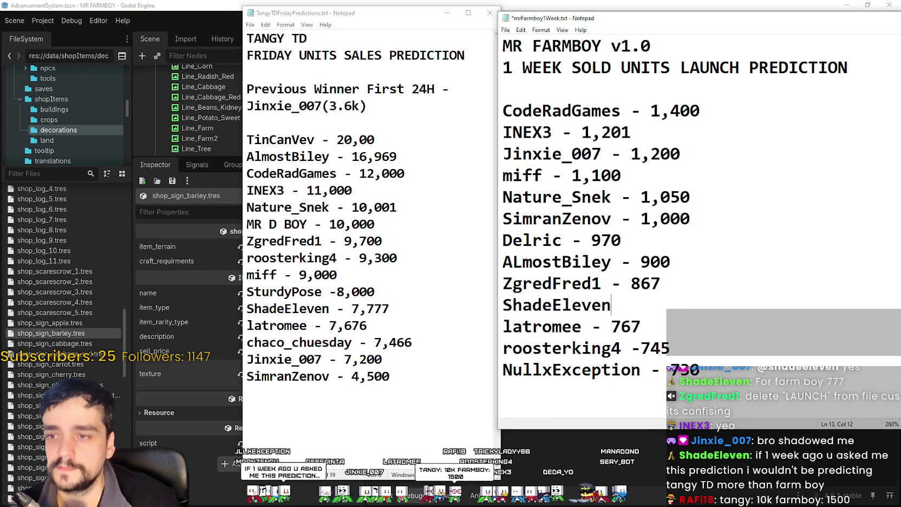
text( - 777)
key(ctrl+s)
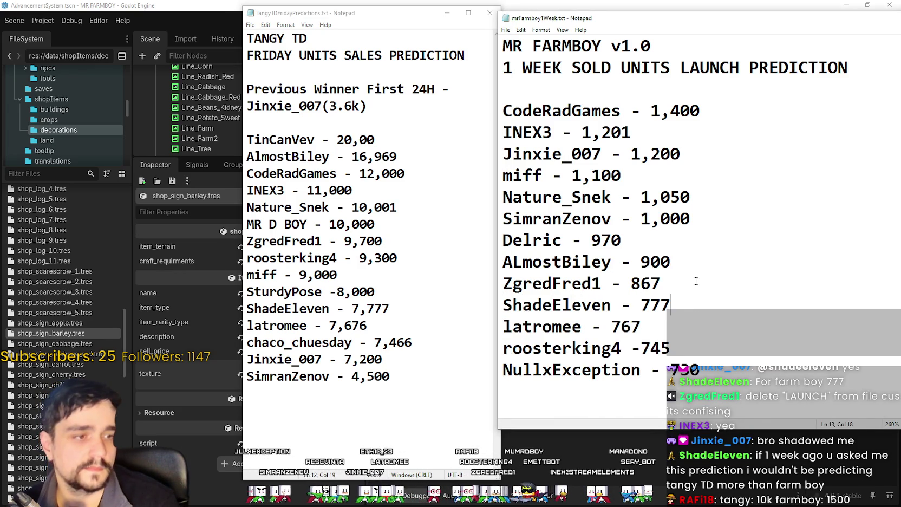
Add a RAFi18 10,002 entry below 11,000 in the Tangy TD list and save it
click(384, 385)
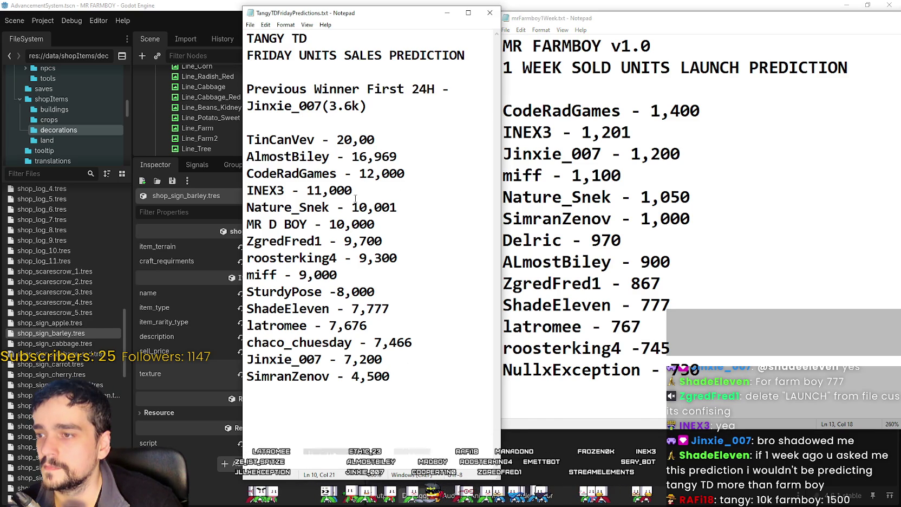
key(Return)
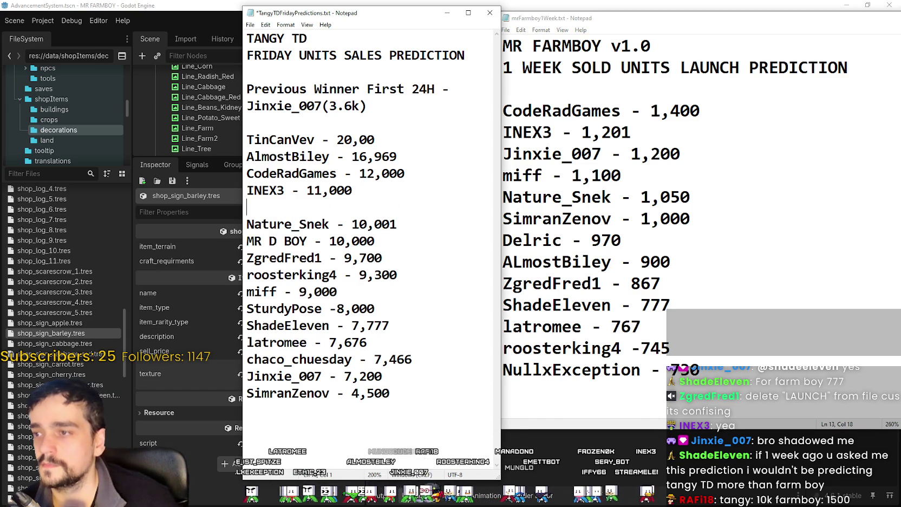
text(RAFi1)
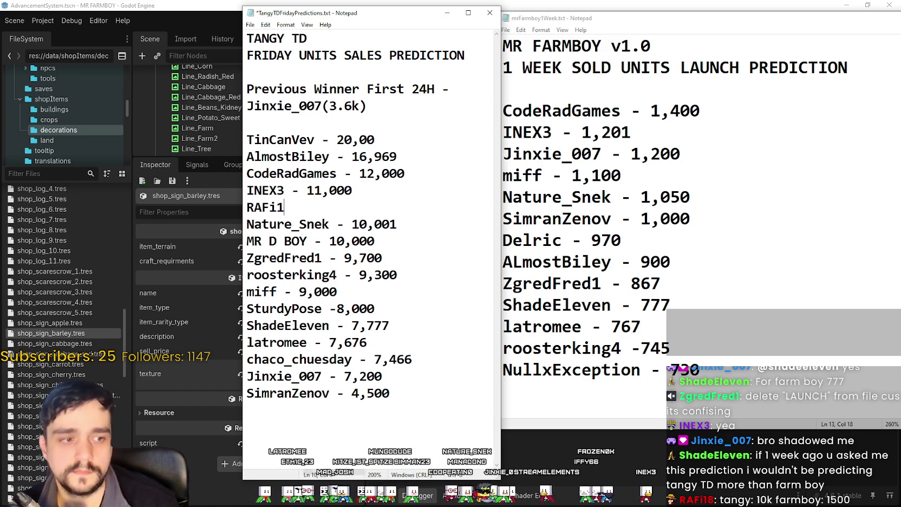
text(8 - 10,002)
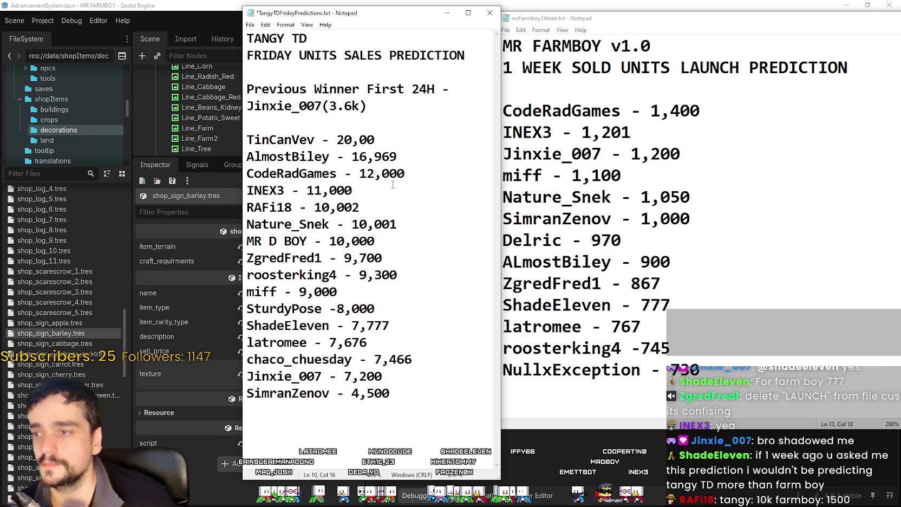
click(418, 244)
key(ctrl+s)
click(680, 217)
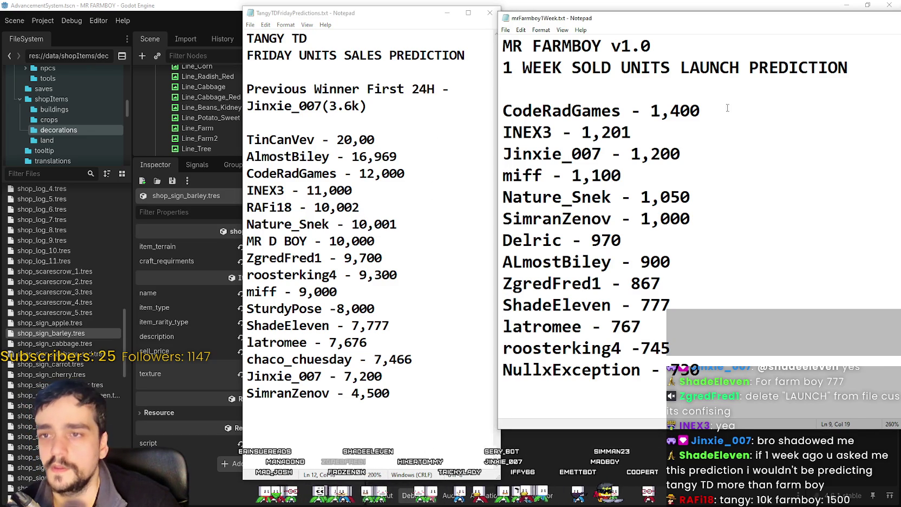
click(675, 89)
key(Return)
text(R)
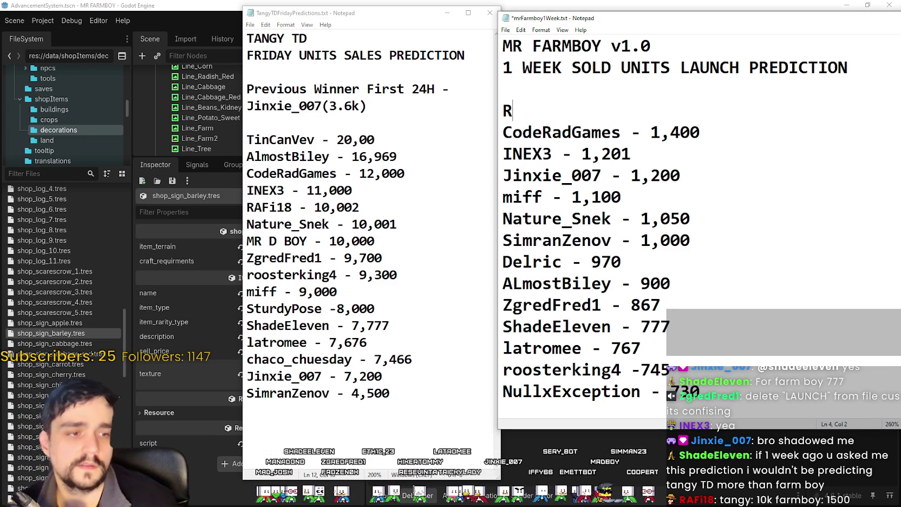
text(AFI)
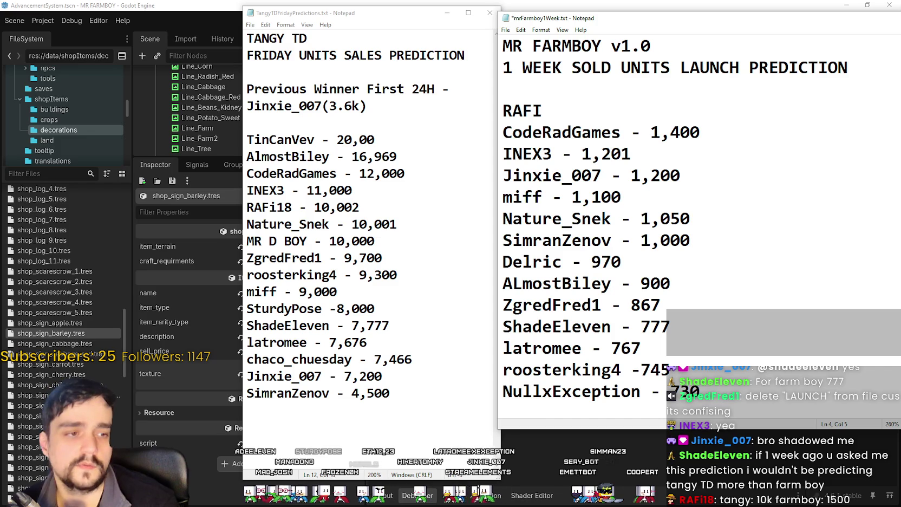
text(18 - 1,5)
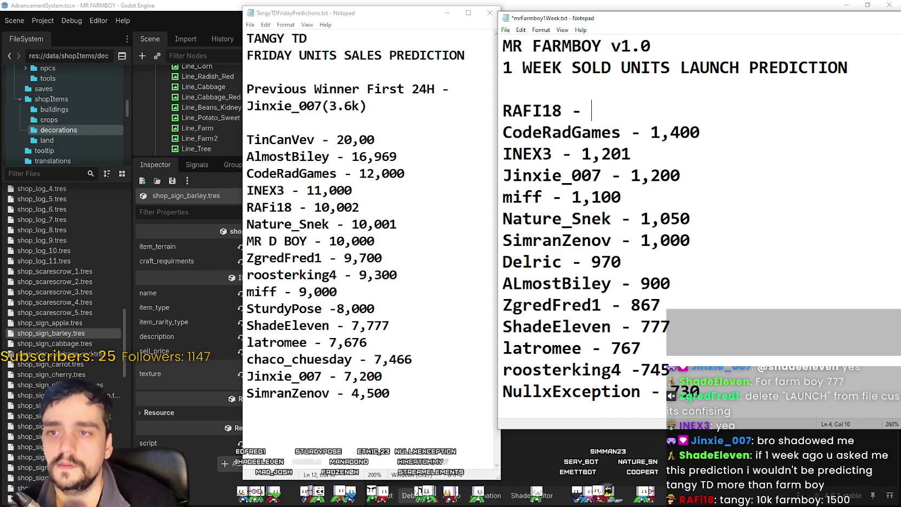
text(00)
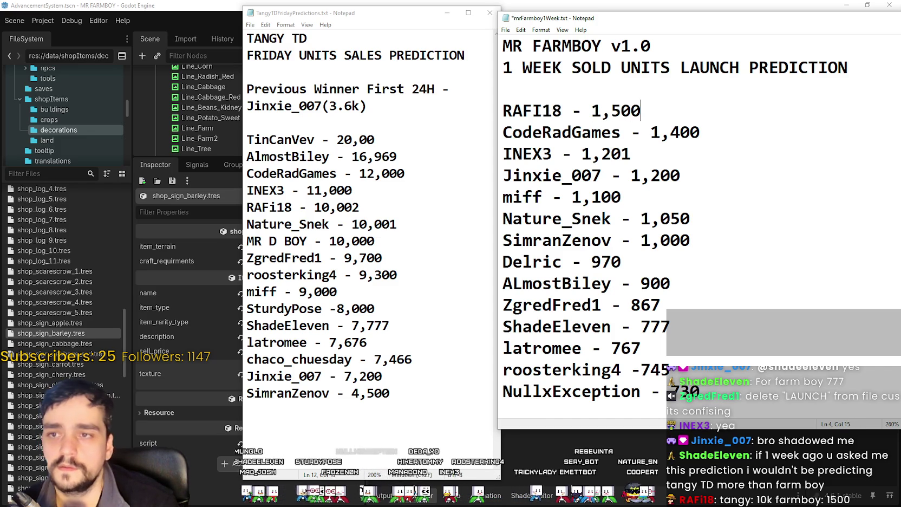
key(ctrl+s)
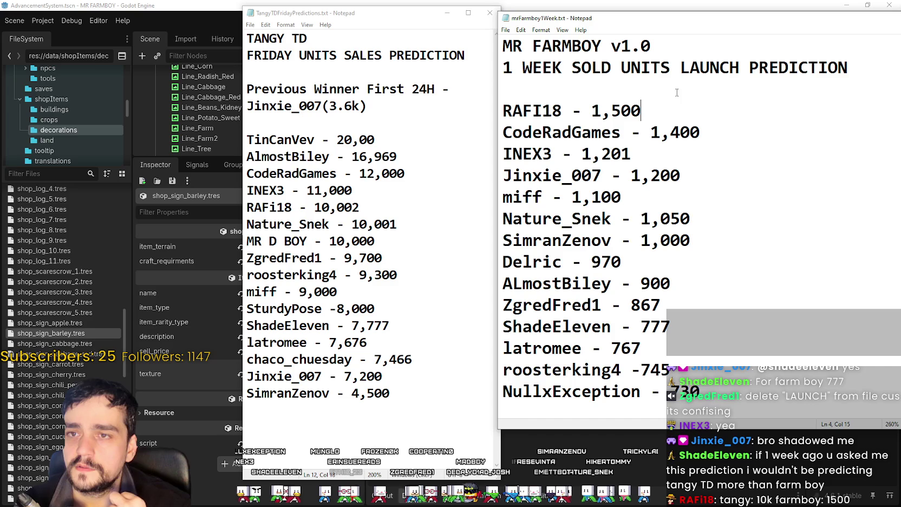
Replace LAUNCH with SALES in the heading, delete SOLD, and save
drag(740, 65, 683, 62)
text(SALES)
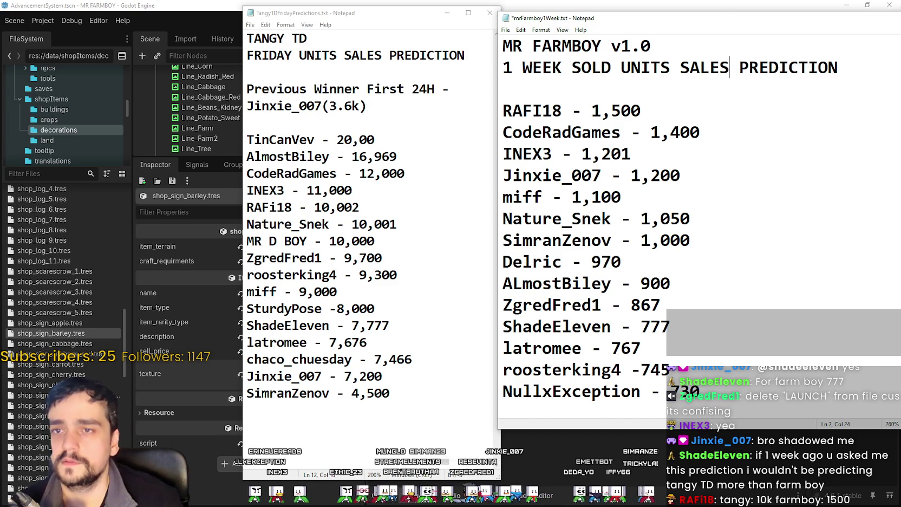
key(ctrl+s)
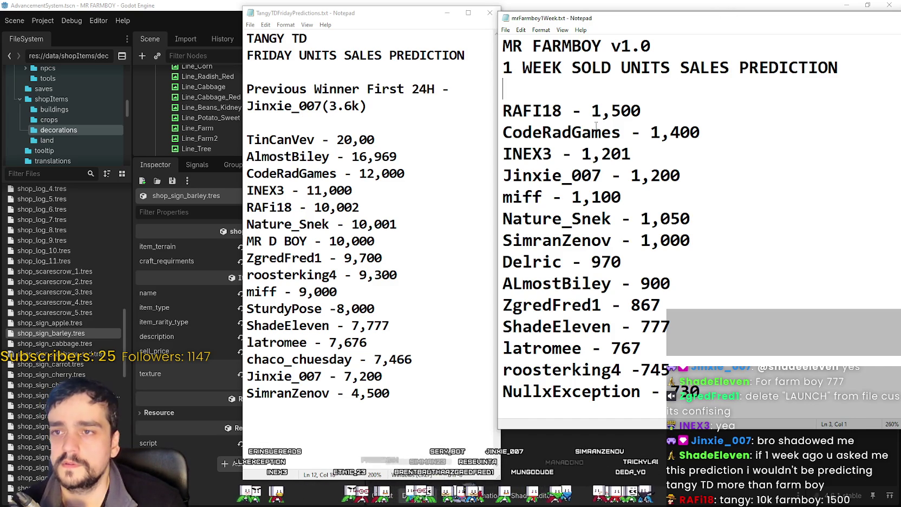
drag(589, 73, 743, 67)
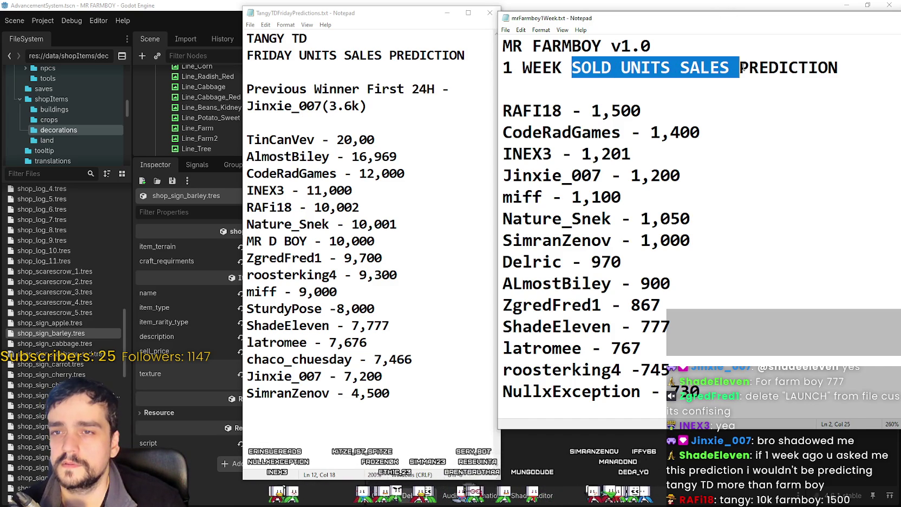
click(740, 68)
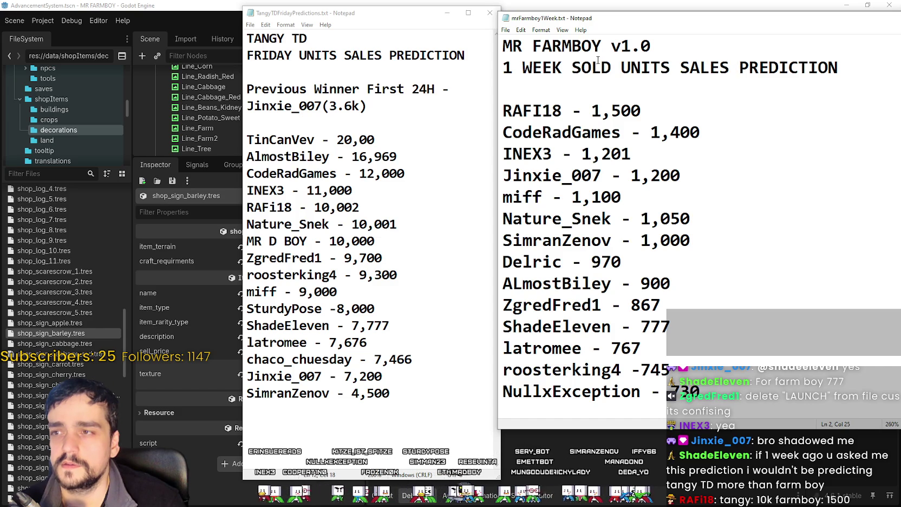
drag(612, 67, 572, 67)
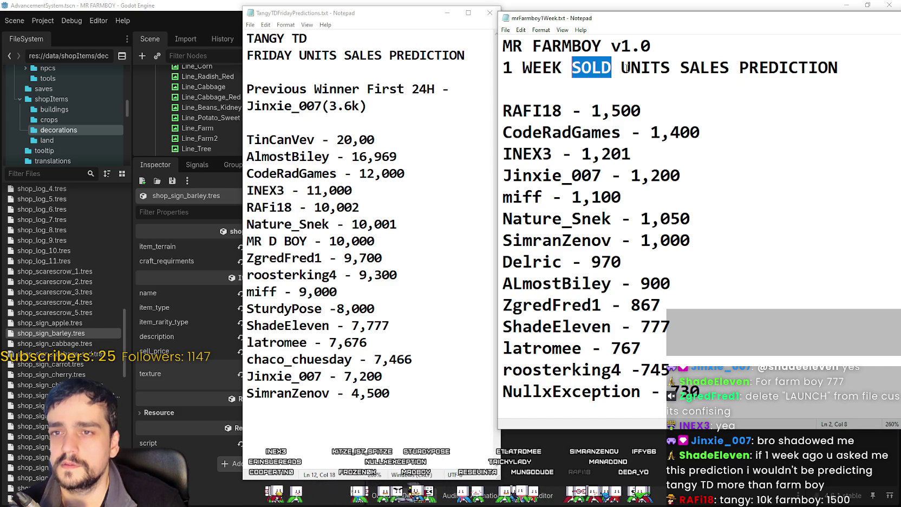
key(BackSpace)
key(BackSpace)
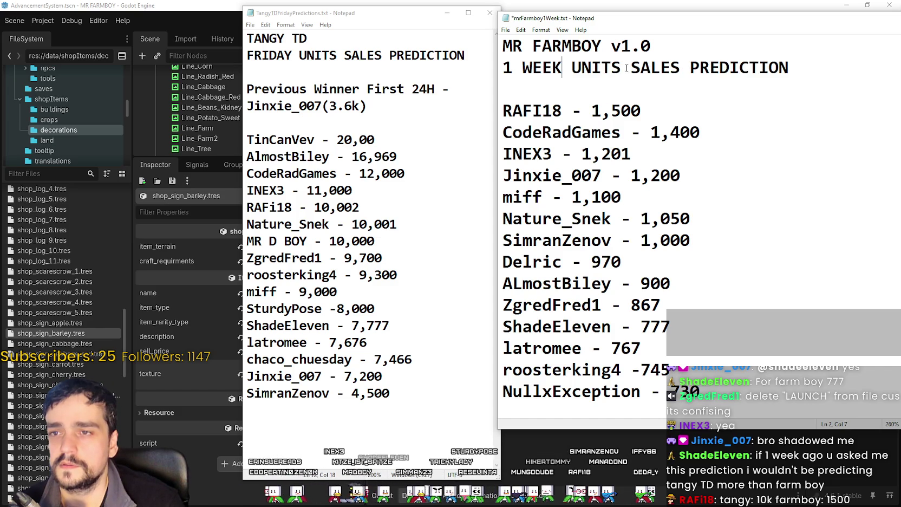
key(ctrl+s)
text(- To)
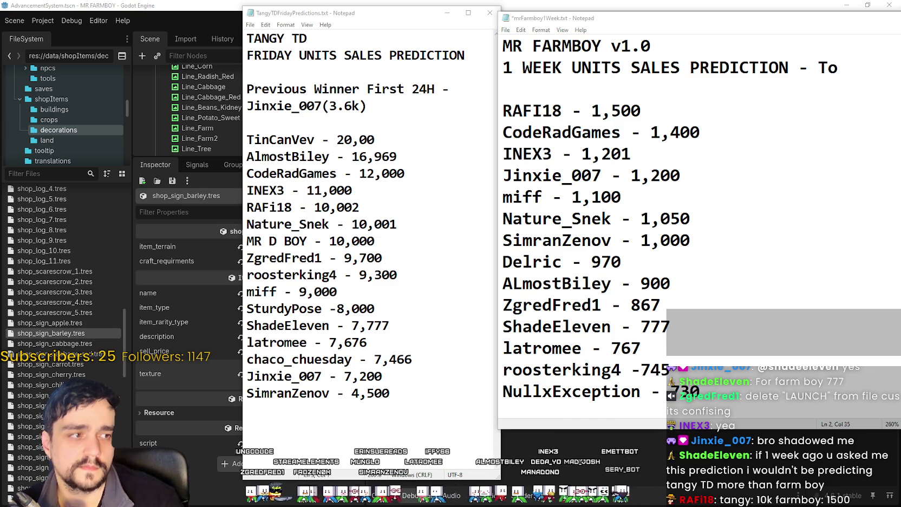
Change SALES to Sold, delete the ToMorrow ending from the heading, and save
click(871, 74)
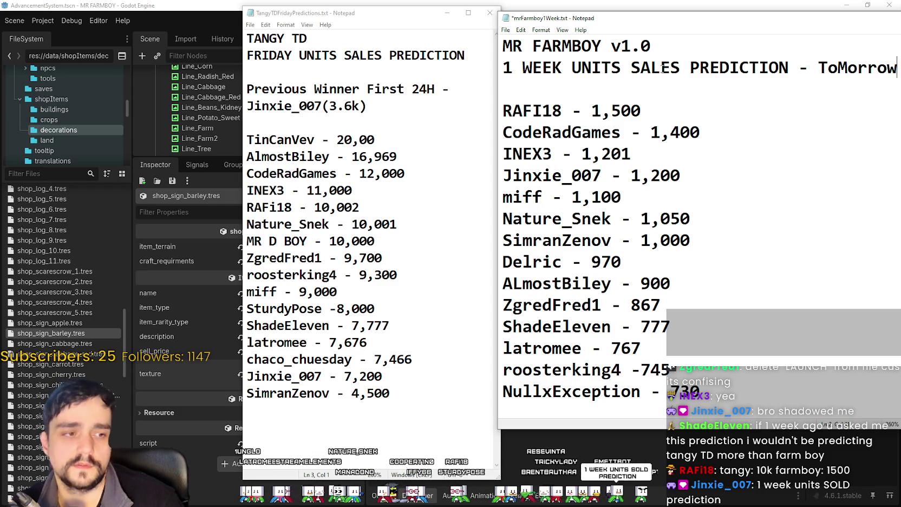
drag(680, 68, 642, 68)
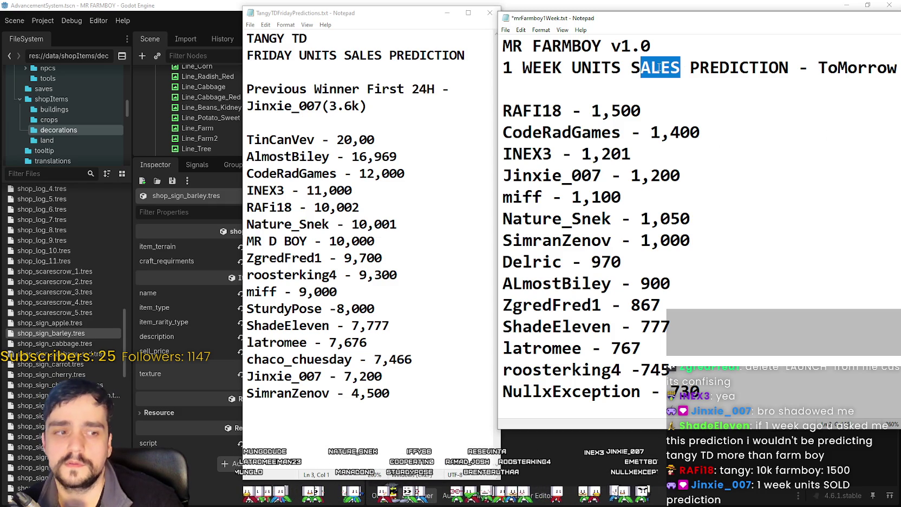
key(BackSpace)
text(old)
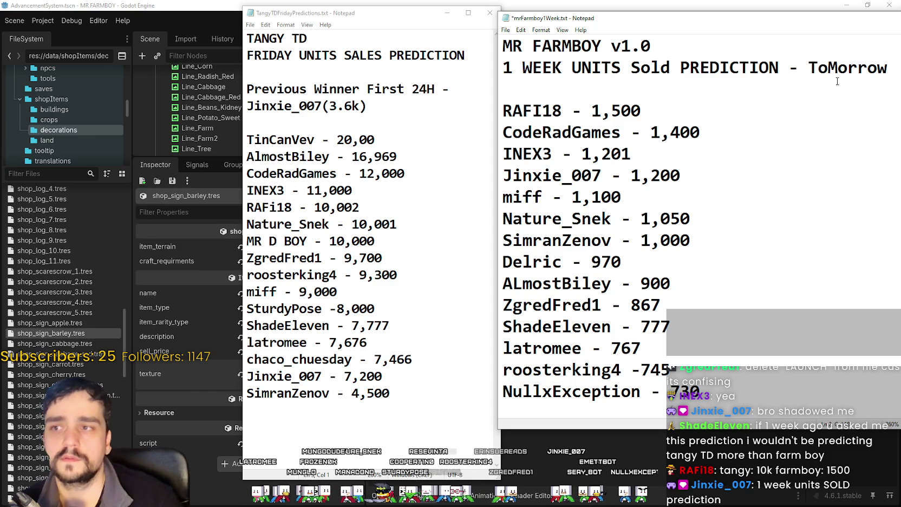
drag(889, 68, 787, 68)
key(BackSpace)
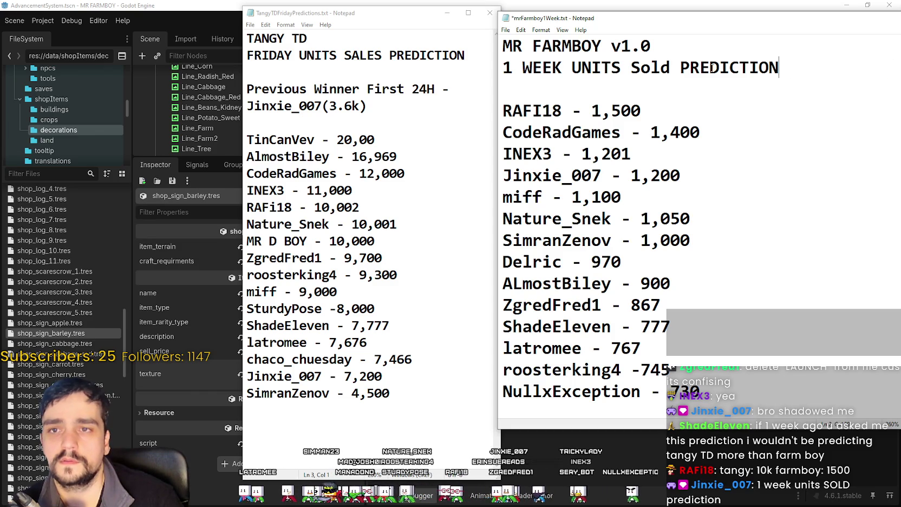
click(620, 87)
key(ctrl+s)
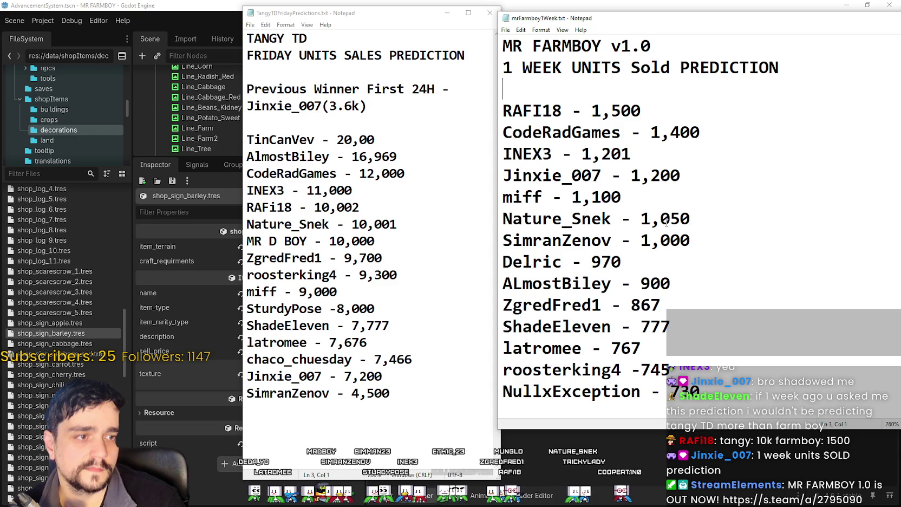
click(458, 70)
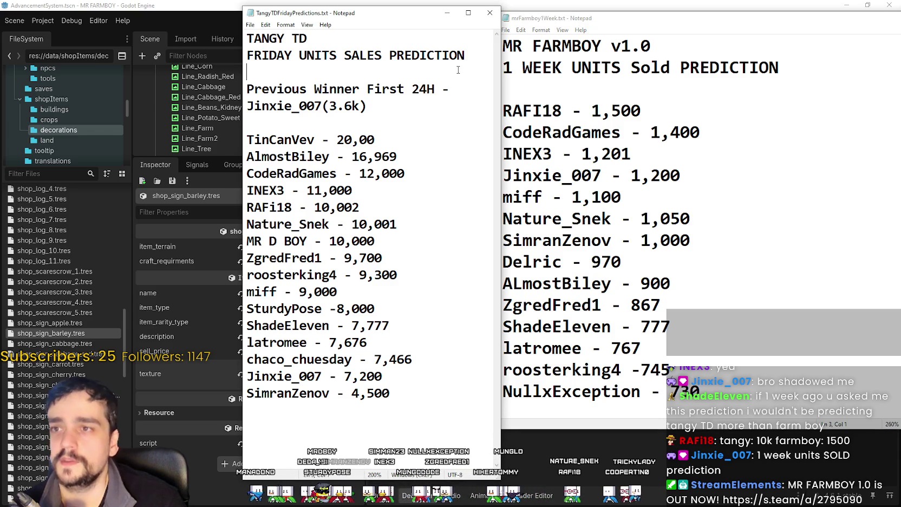
Back in Godot, leave the barley sign's item_type as Decorations and save the scene
click(173, 370)
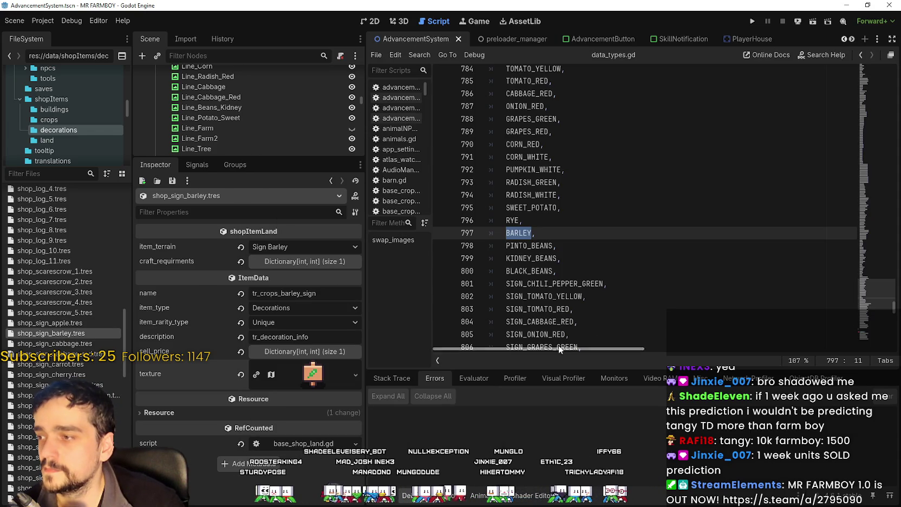
click(563, 245)
click(291, 309)
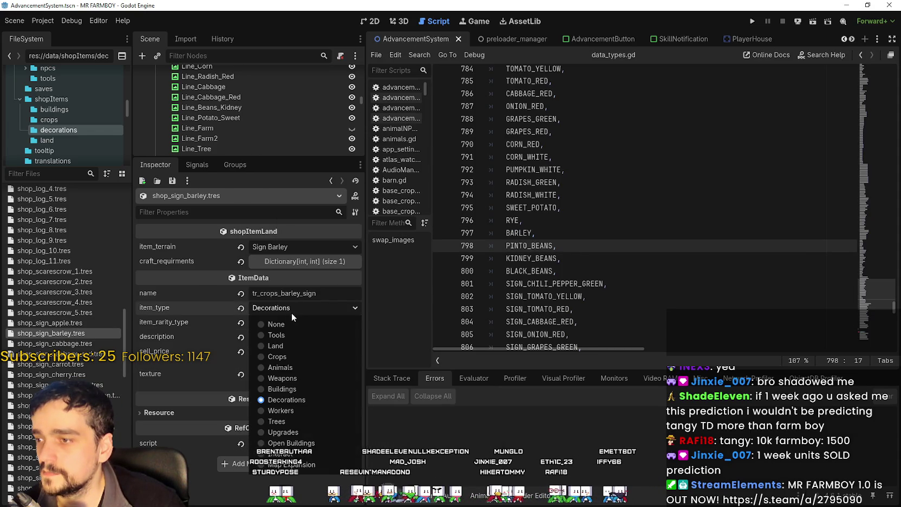
click(306, 307)
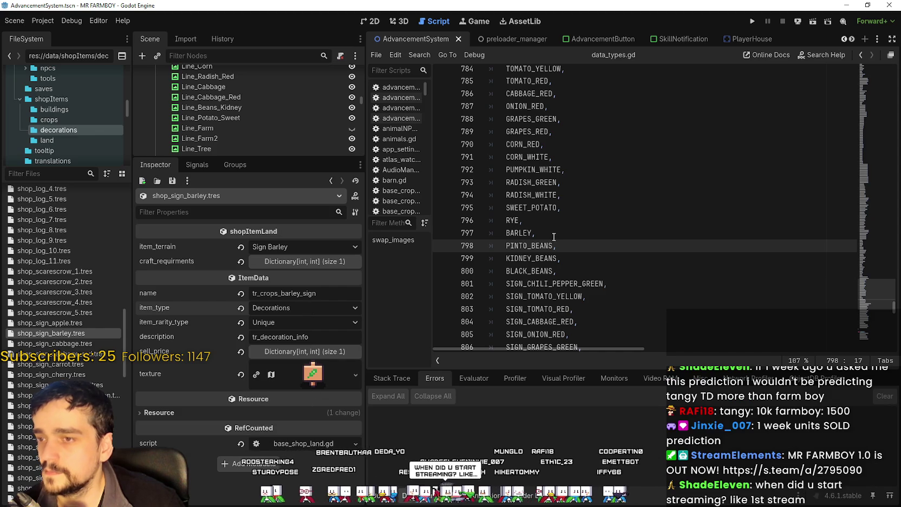
key(Up)
key(ctrl+s)
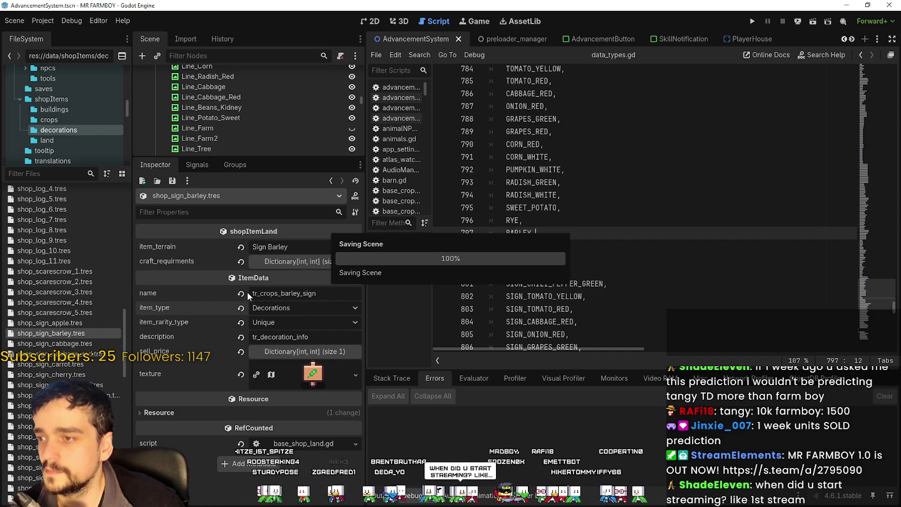
Duplicate shop_sign_barley.tres as shop_sign_beans_pinto.tres and open the copy
click(599, 248)
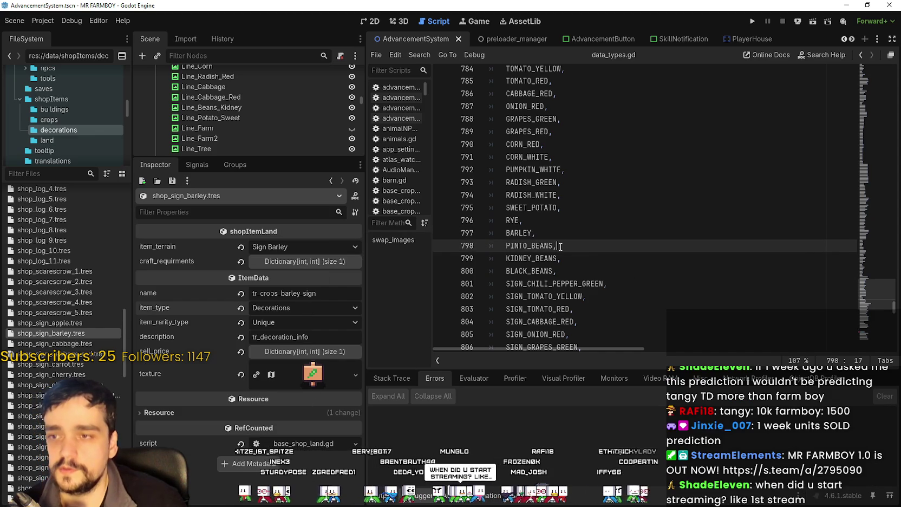
scroll(600, 248, down, 1)
click(53, 332)
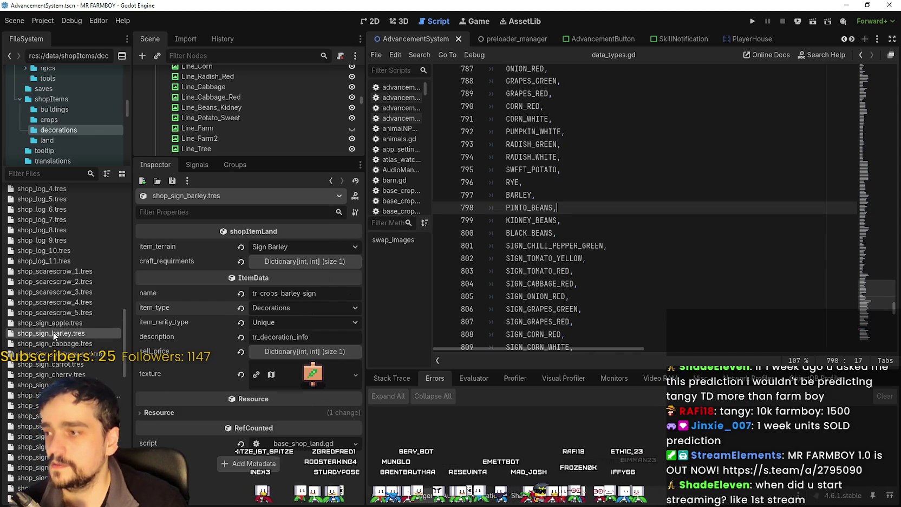
key(ctrl+d)
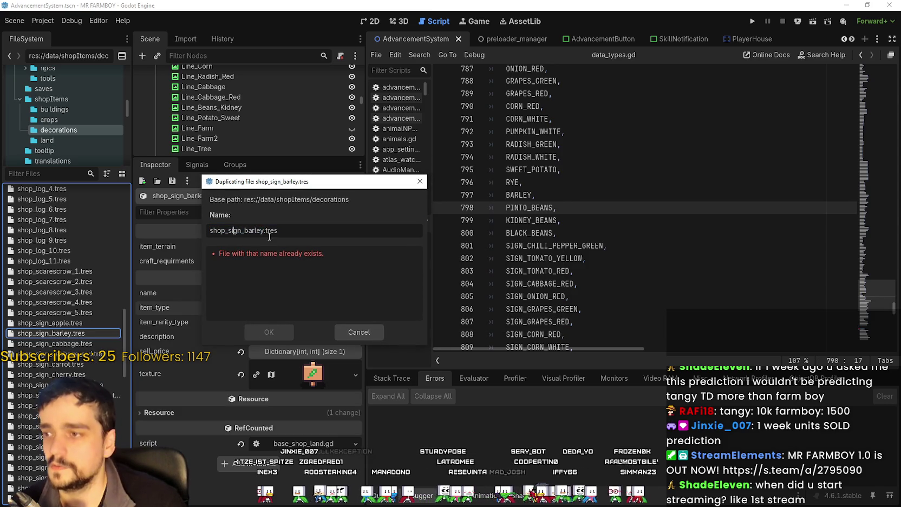
drag(263, 230, 243, 230)
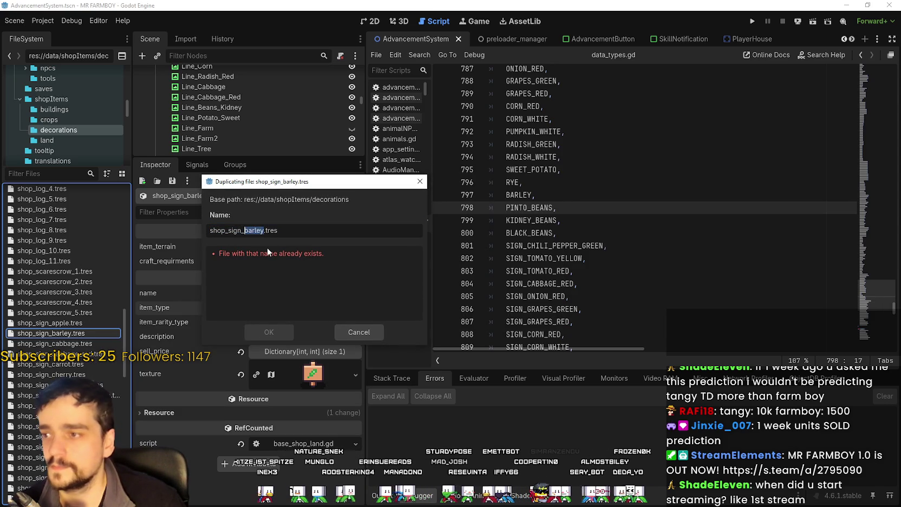
text(be)
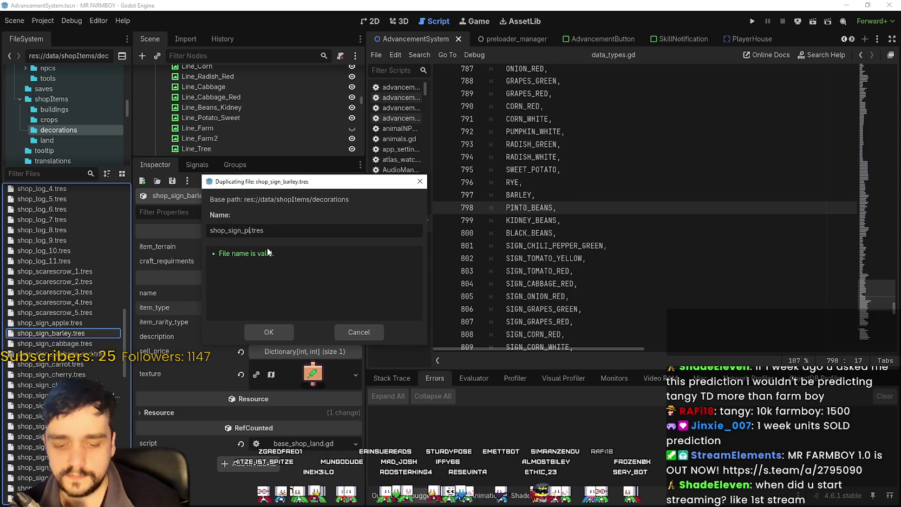
text(ans_)
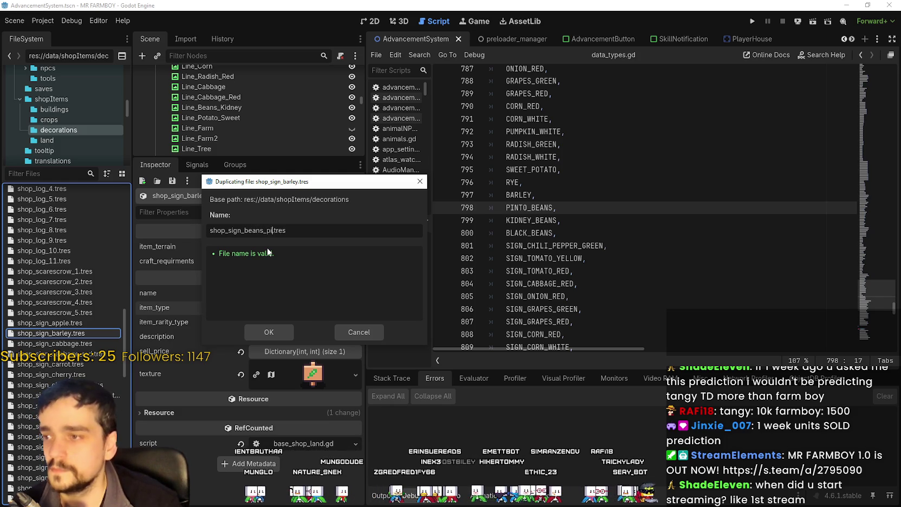
text(pinto)
key(Return)
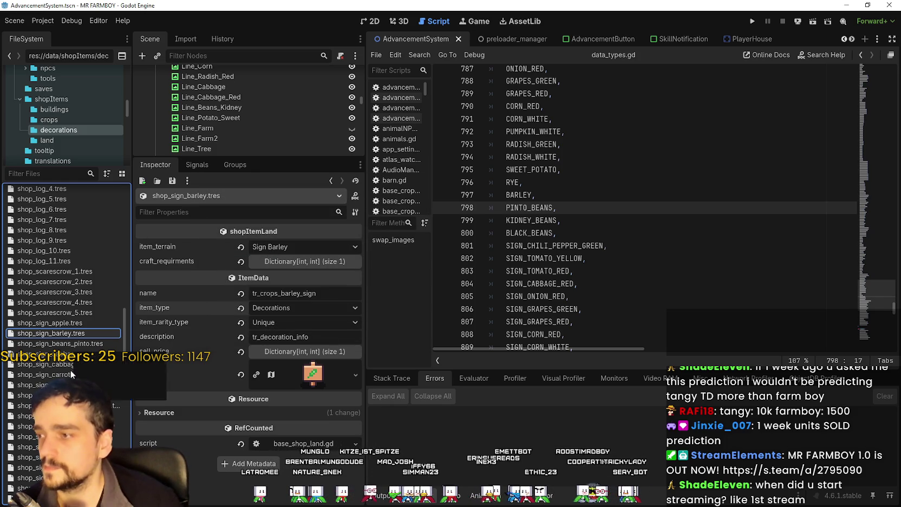
click(85, 344)
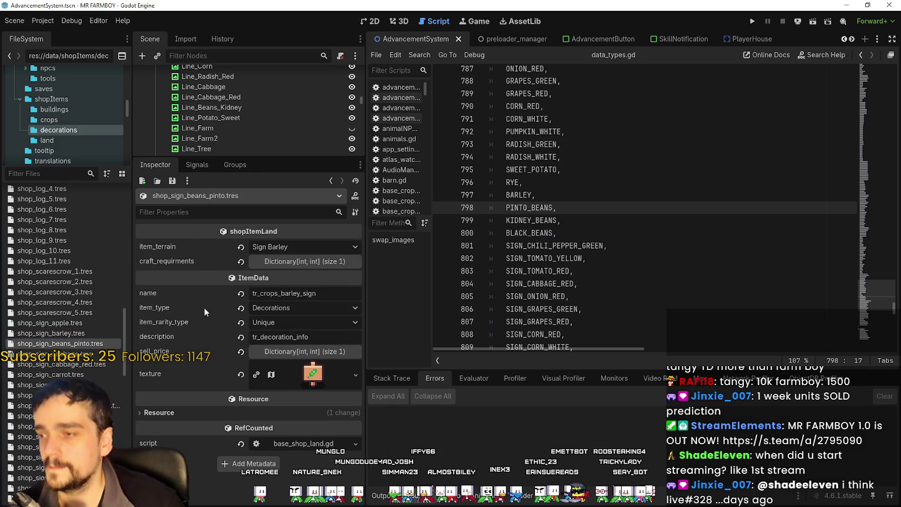
Set the pinto-bean sign's item_terrain to Sign Pinto Beans, rename it tr_crops_pinto_beans_sign, and save
click(295, 247)
scroll(311, 347, down, 15)
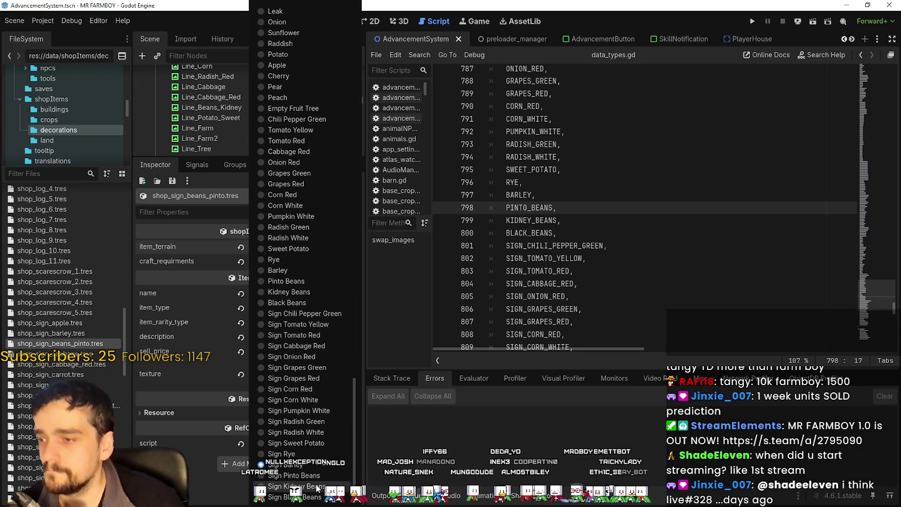
click(317, 475)
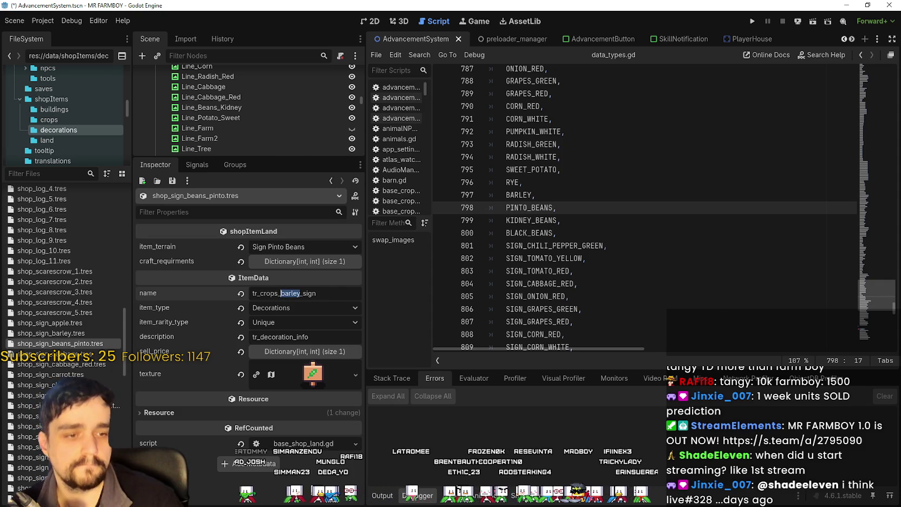
key(alt+Tab)
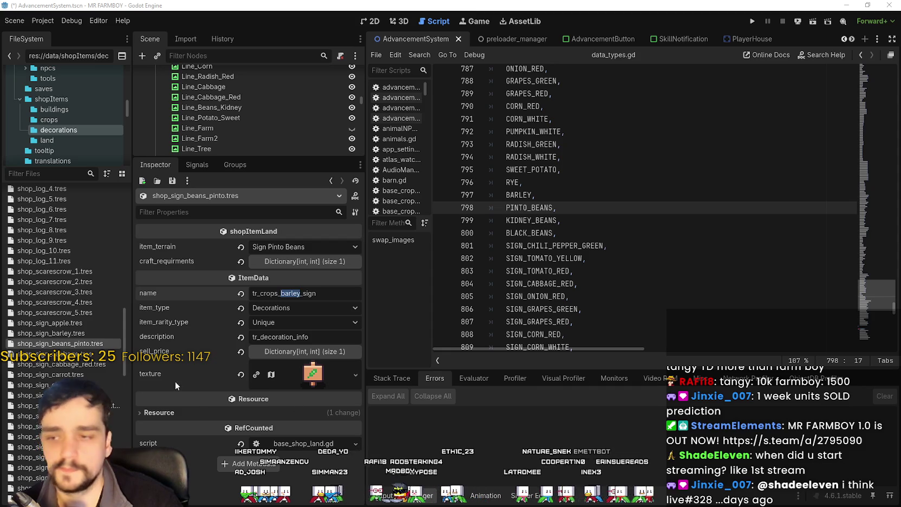
click(300, 295)
text(tr_crops_pinto_beans)
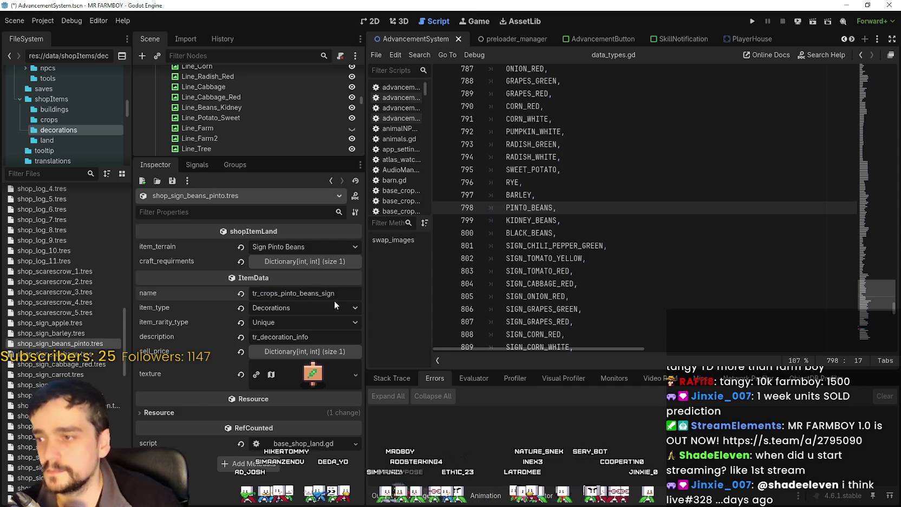
key(ctrl+s)
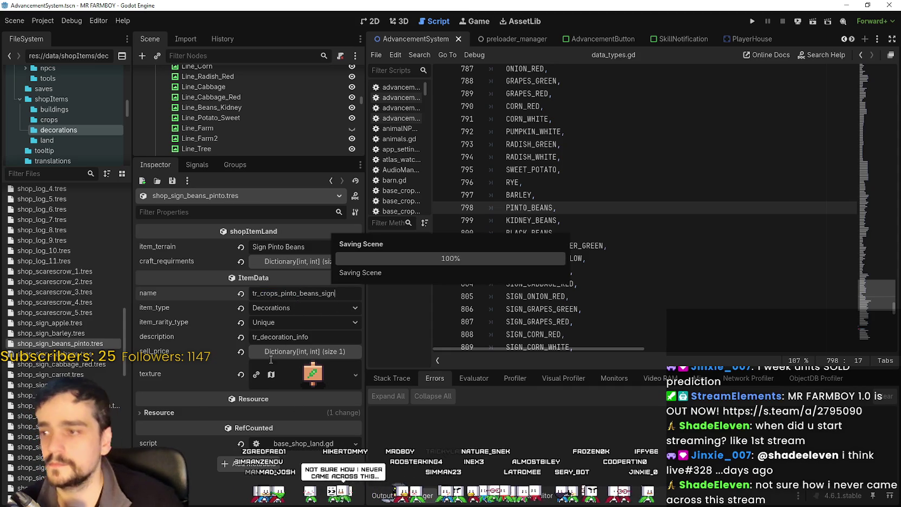
click(252, 380)
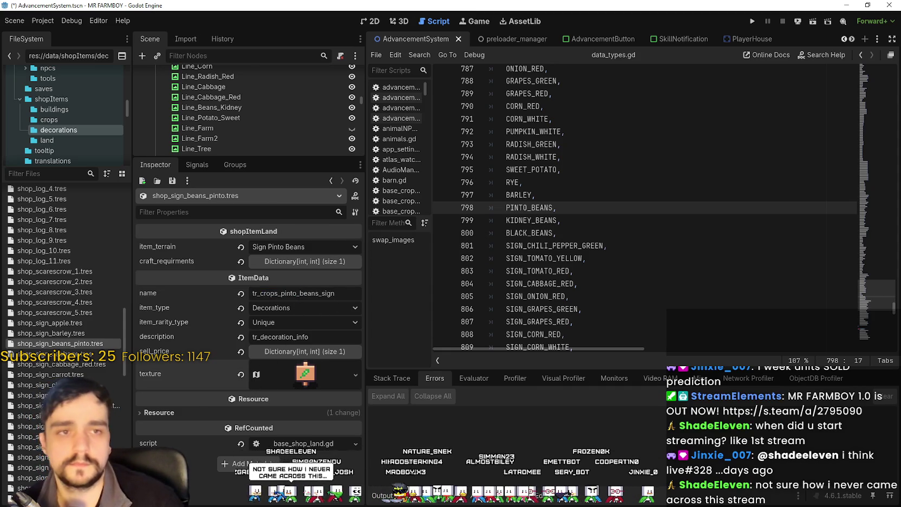
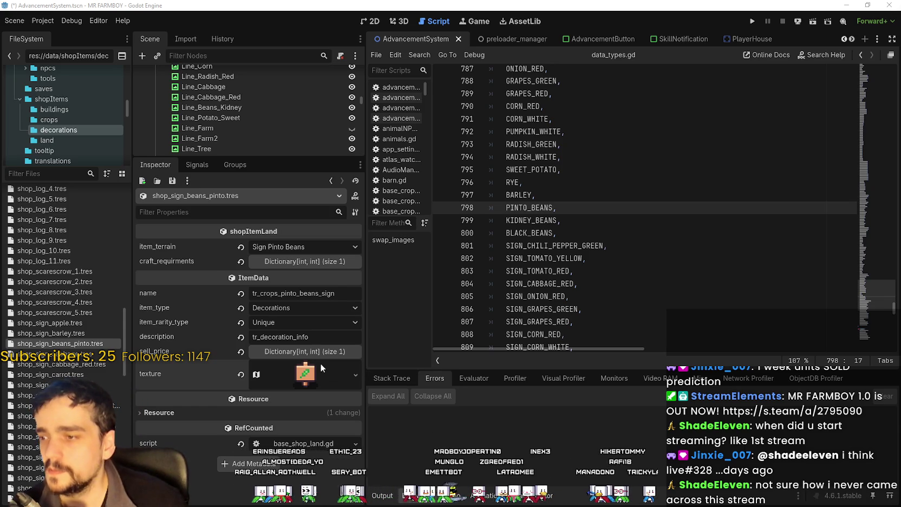
Expand the pinto sign item's atlas texture and open its Region Editor
click(269, 366)
scroll(228, 425, down, 3)
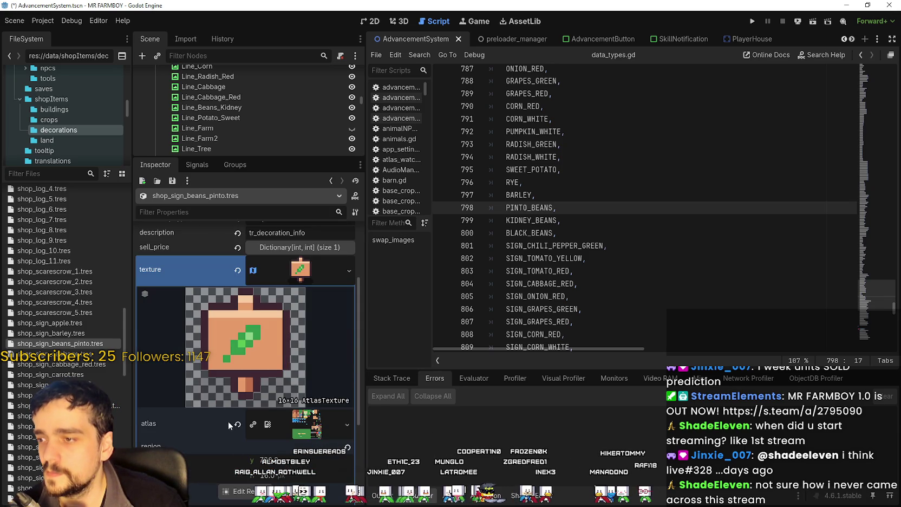
click(240, 494)
scroll(589, 226, down, 2)
scroll(597, 230, up, 5)
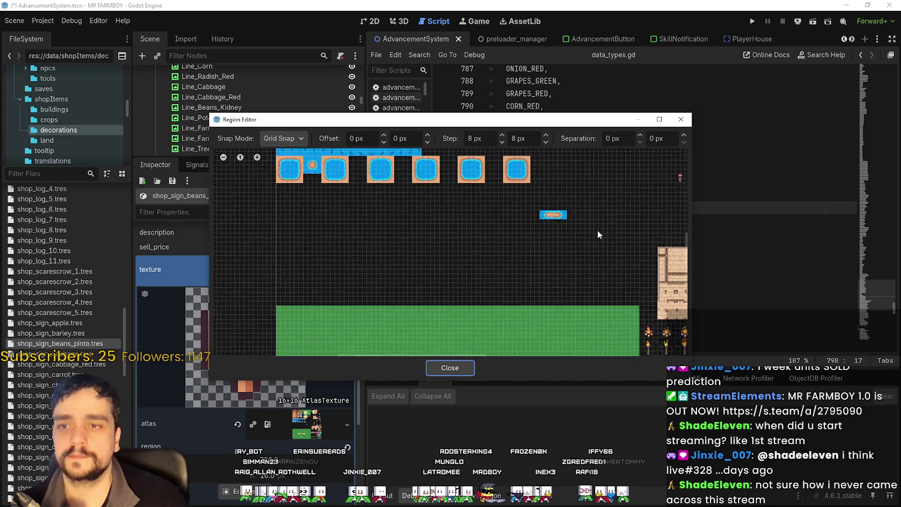
scroll(499, 248, right, 5)
scroll(548, 281, up, 2)
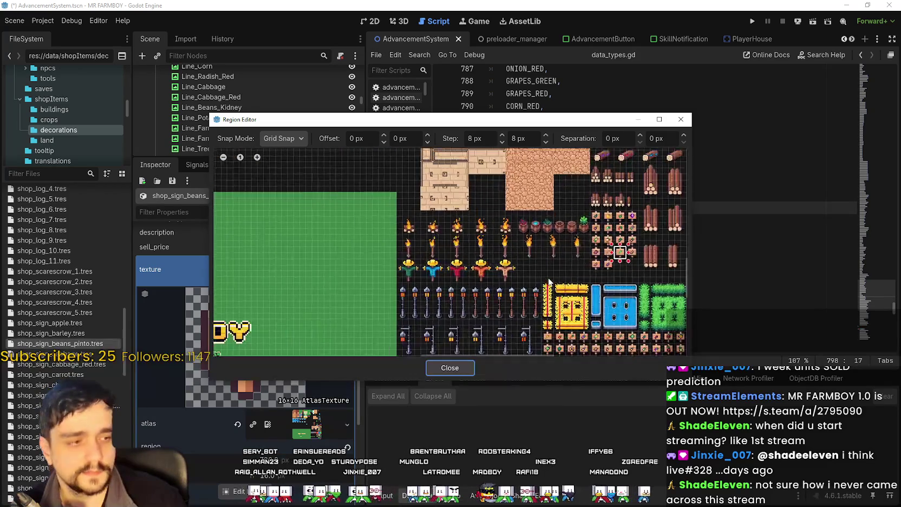
scroll(548, 278, up, 2)
scroll(547, 276, down, 4)
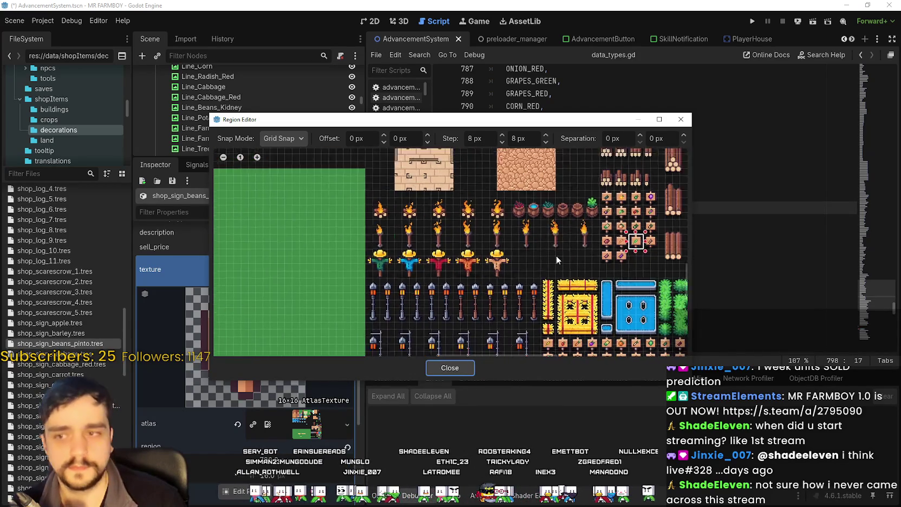
scroll(551, 273, down, 2)
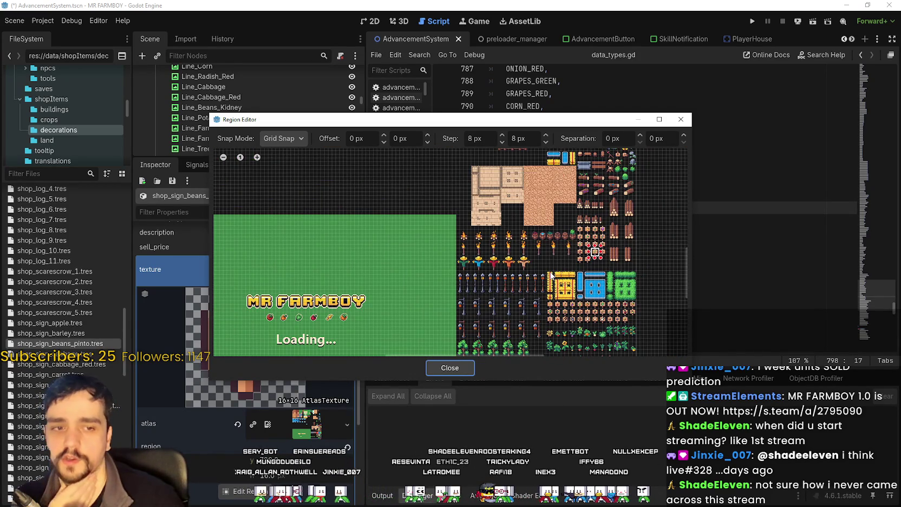
scroll(551, 275, up, 5)
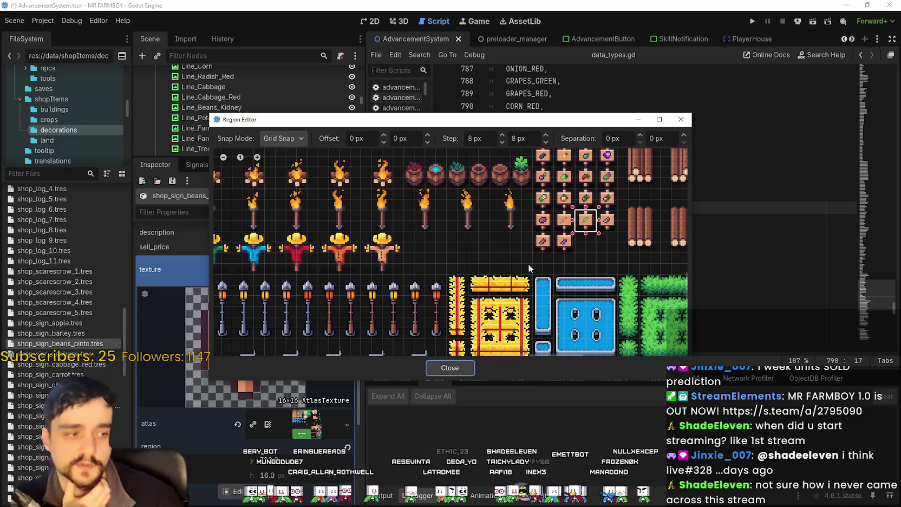
scroll(608, 231, up, 4)
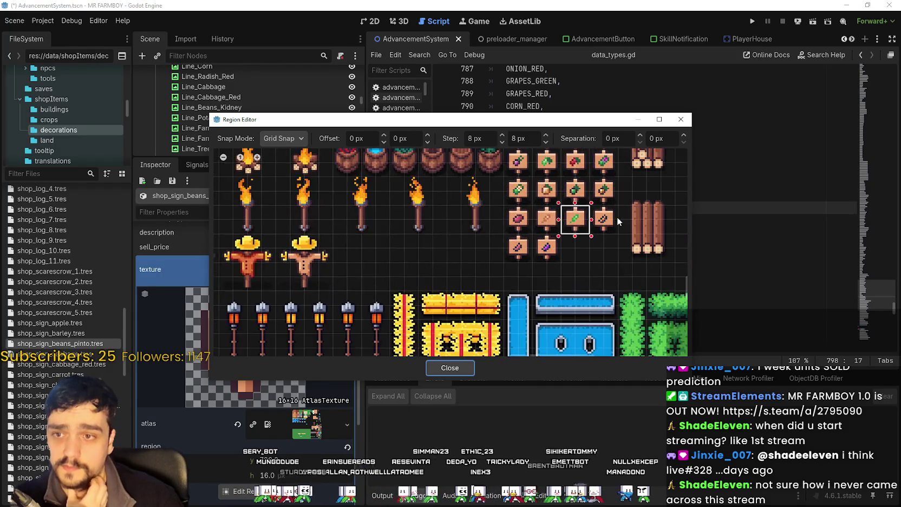
scroll(608, 231, up, 1)
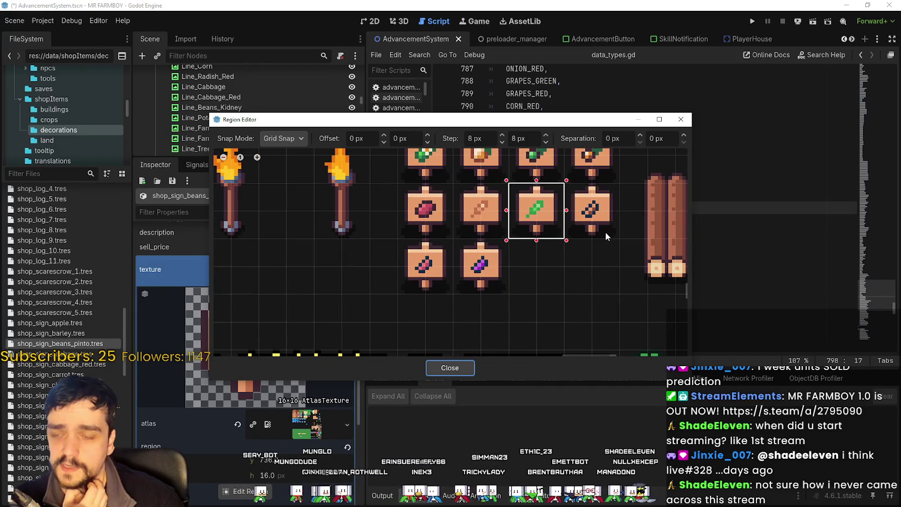
Set the region to the dark-bean sign tile, then save the scene
click(605, 232)
click(456, 369)
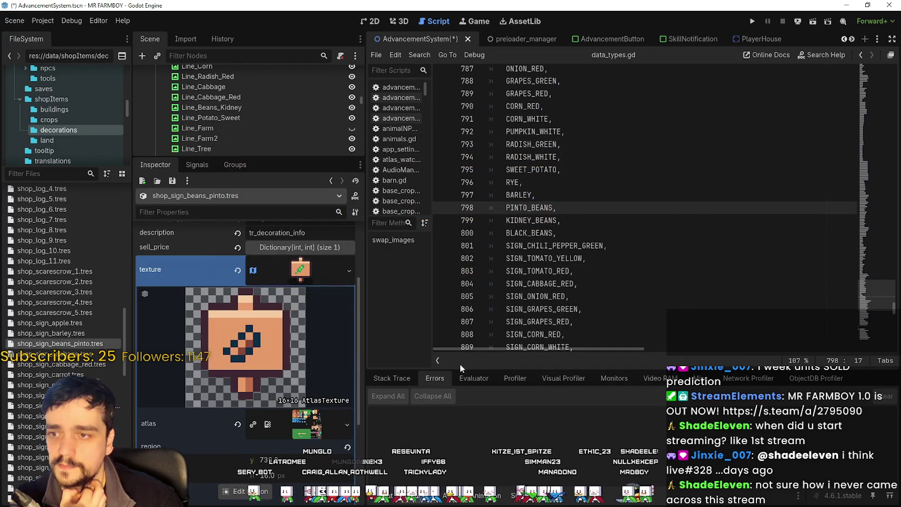
key(ctrl+s)
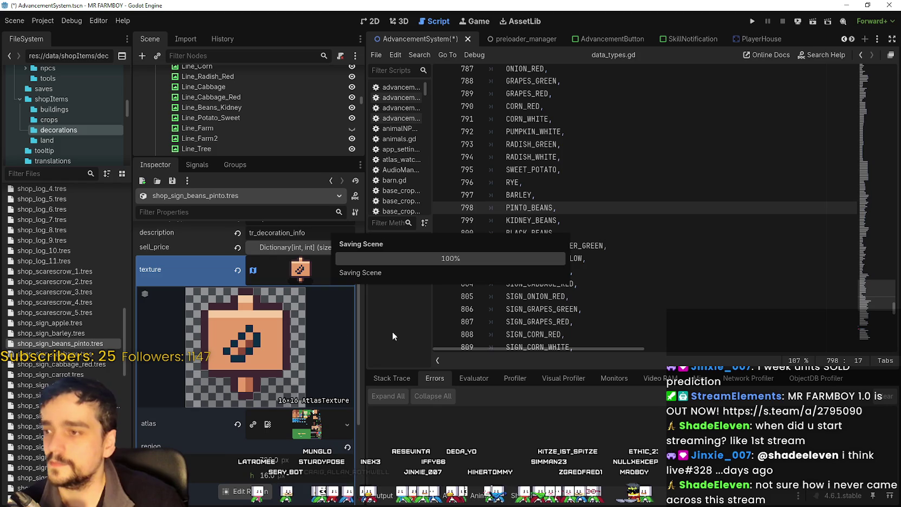
scroll(307, 276, up, 2)
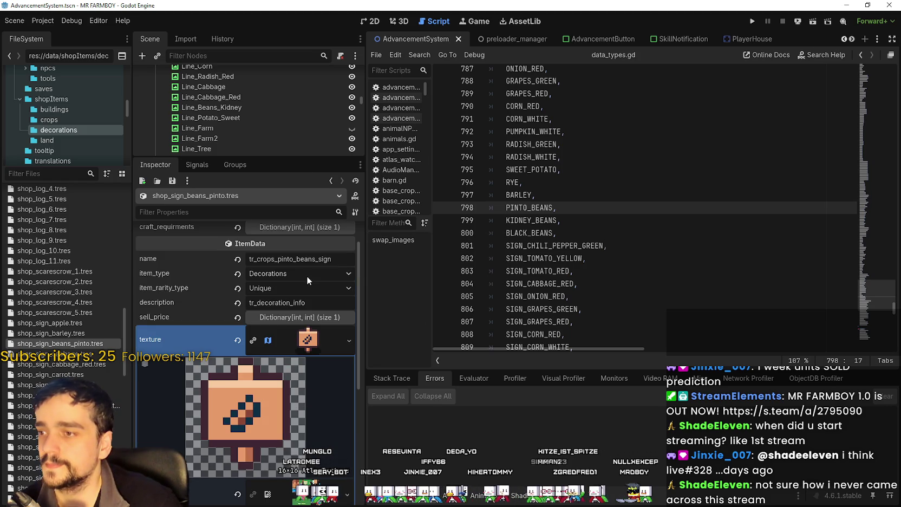
click(297, 342)
Duplicate shop_sign_beans_pinto.tres as shop_sign_beans_kidney.tres
right_click(61, 343)
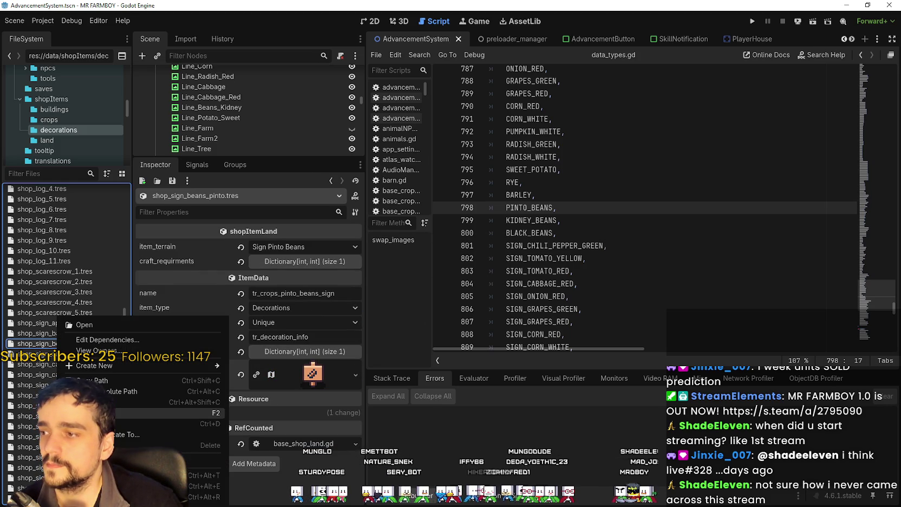
click(92, 423)
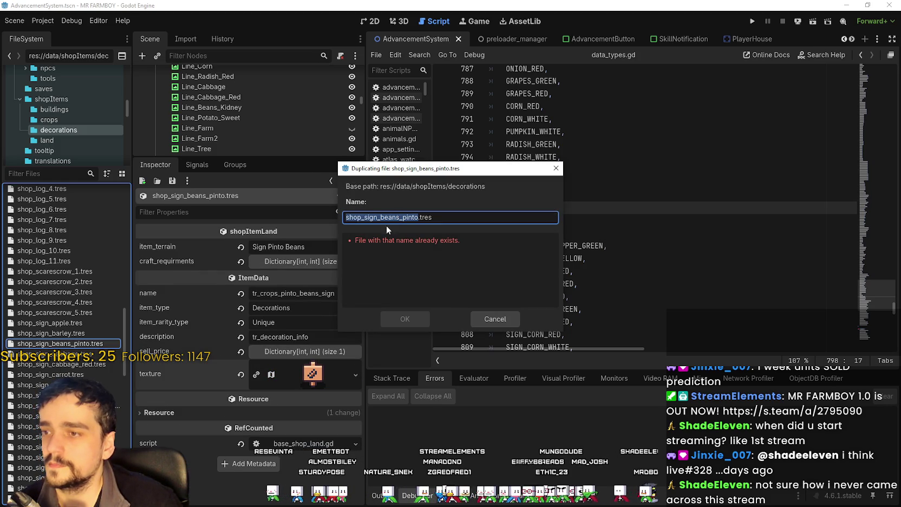
click(398, 217)
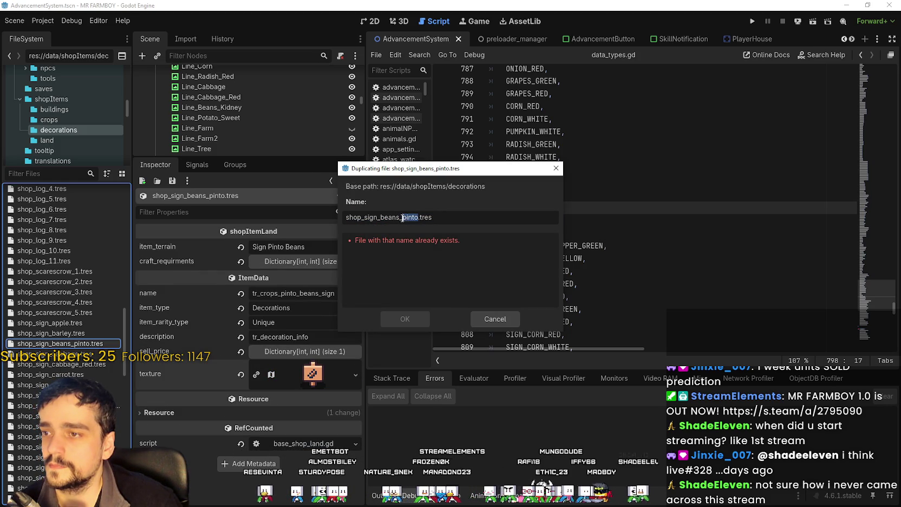
drag(408, 174, 288, 150)
text(kidn)
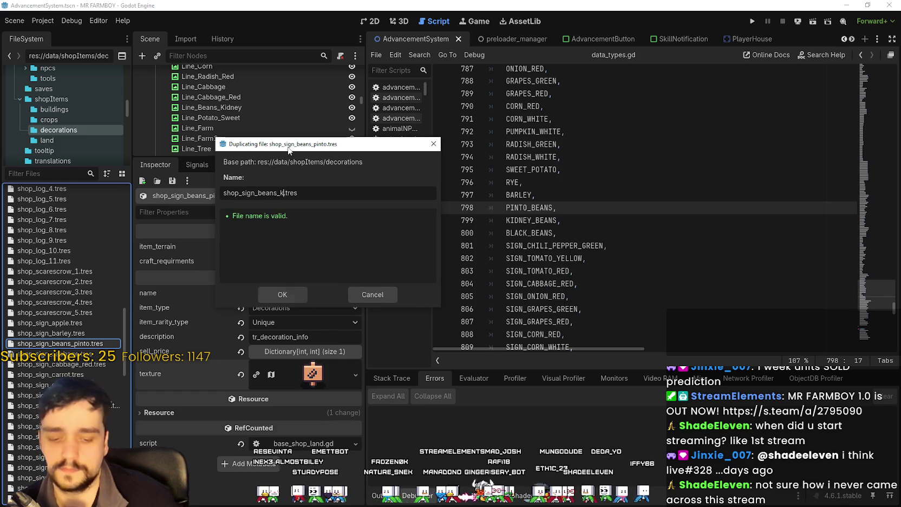
text(ey)
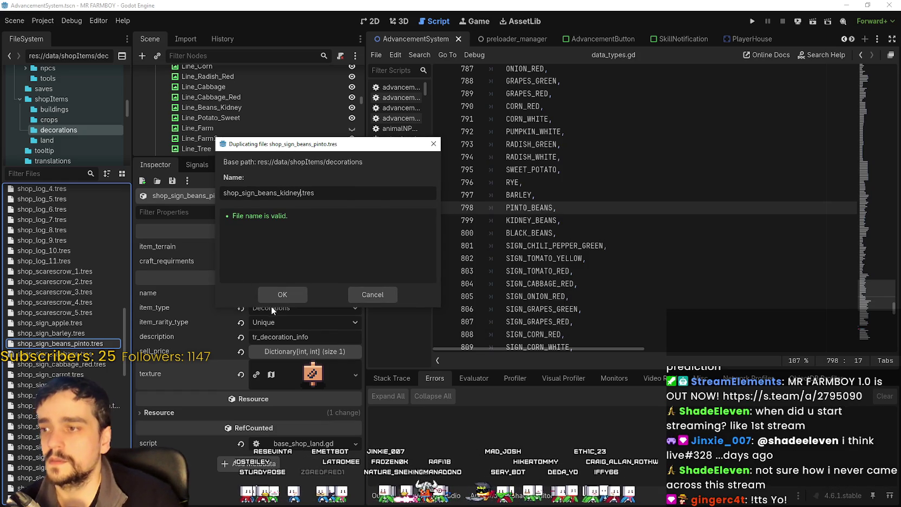
click(279, 295)
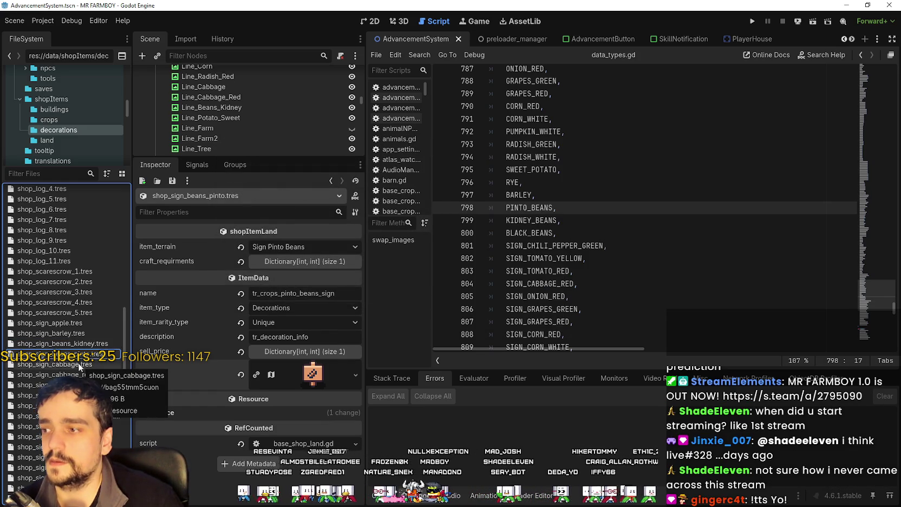
Set the copy's item_terrain to Sign Kidney Beans and save
click(309, 250)
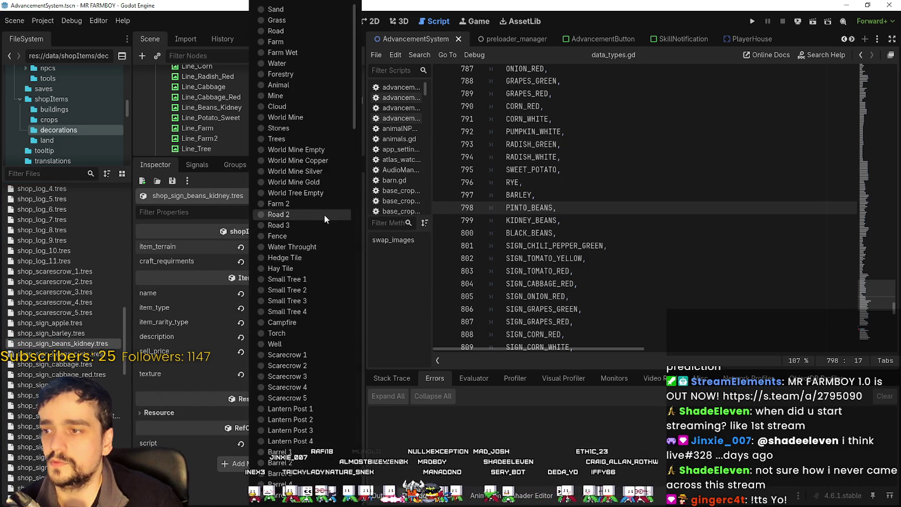
scroll(324, 215, down, 15)
click(293, 486)
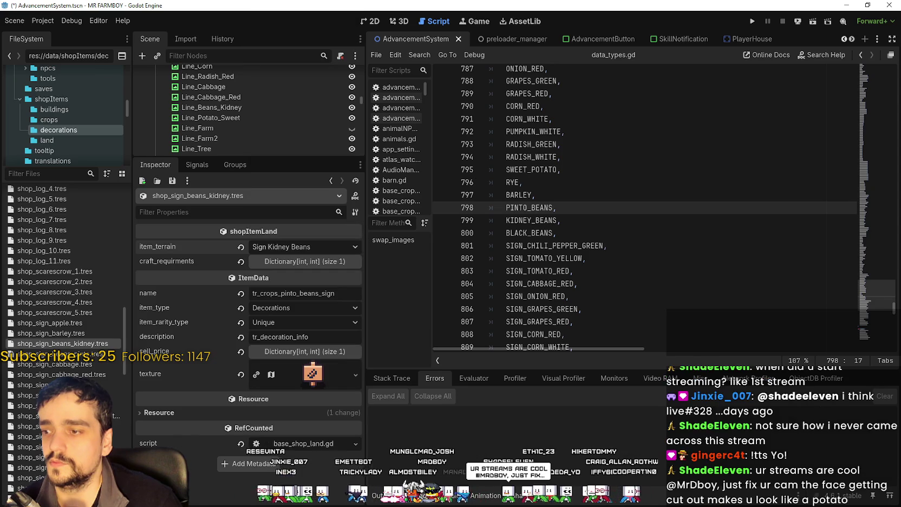
key(ctrl+s)
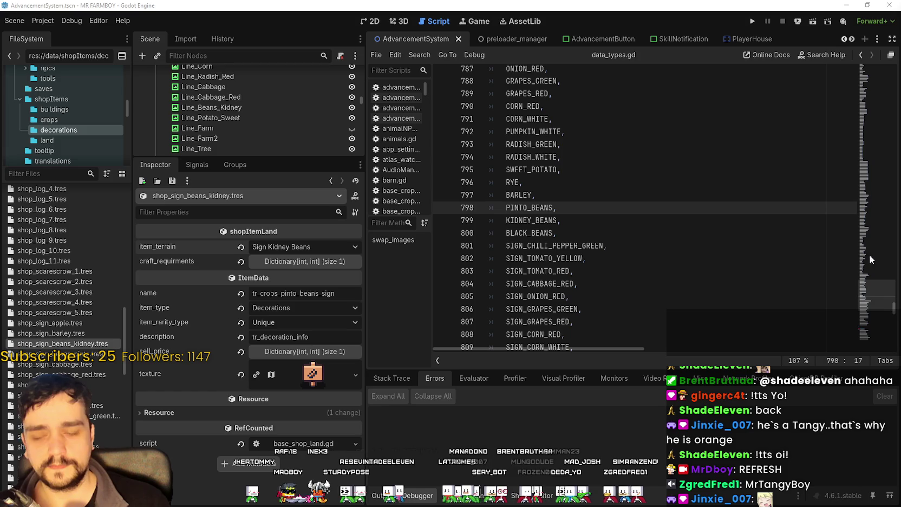
click(605, 247)
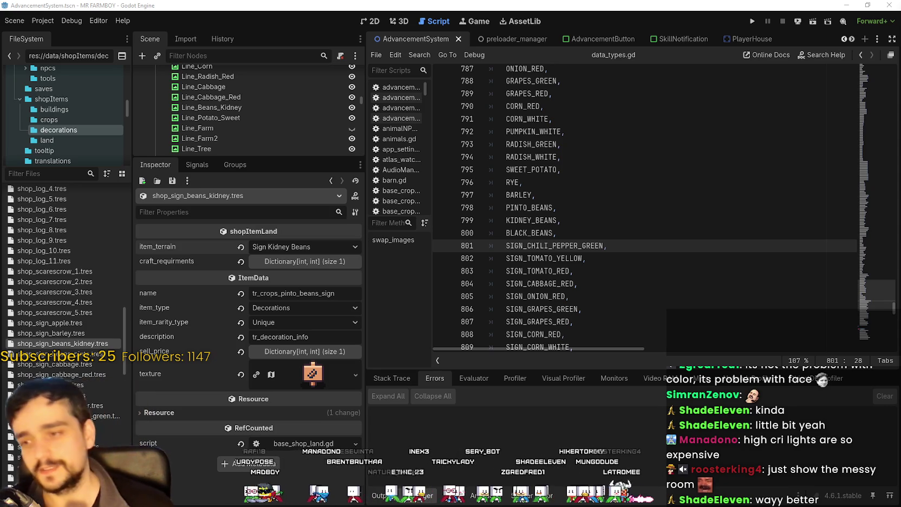
key(Down)
key(Down)
key(Down)
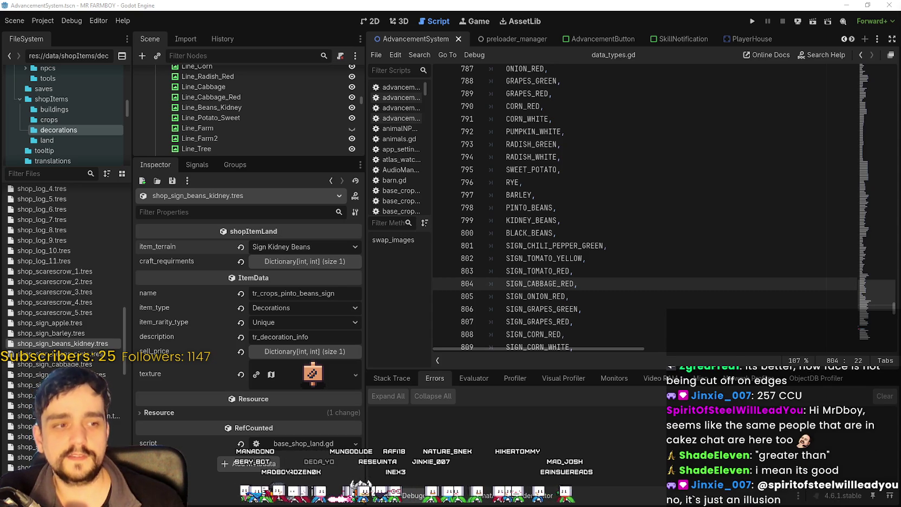
click(657, 254)
scroll(611, 238, down, 2)
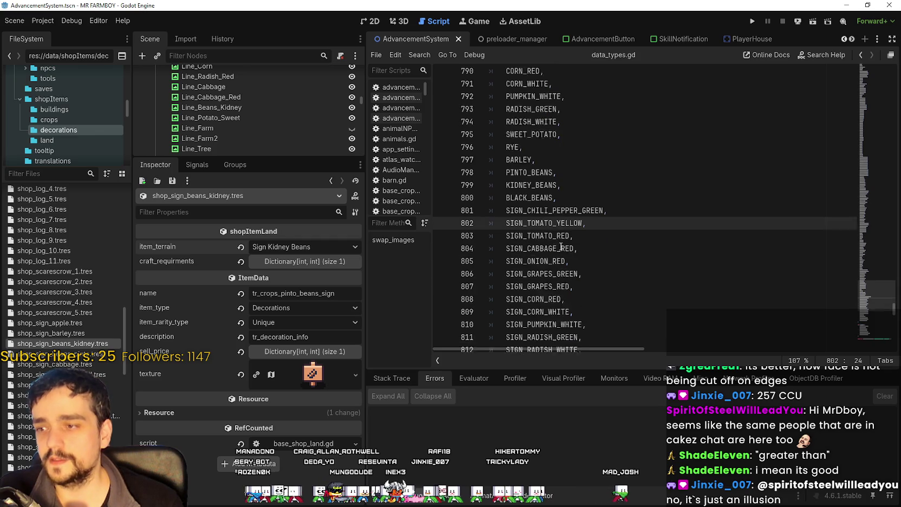